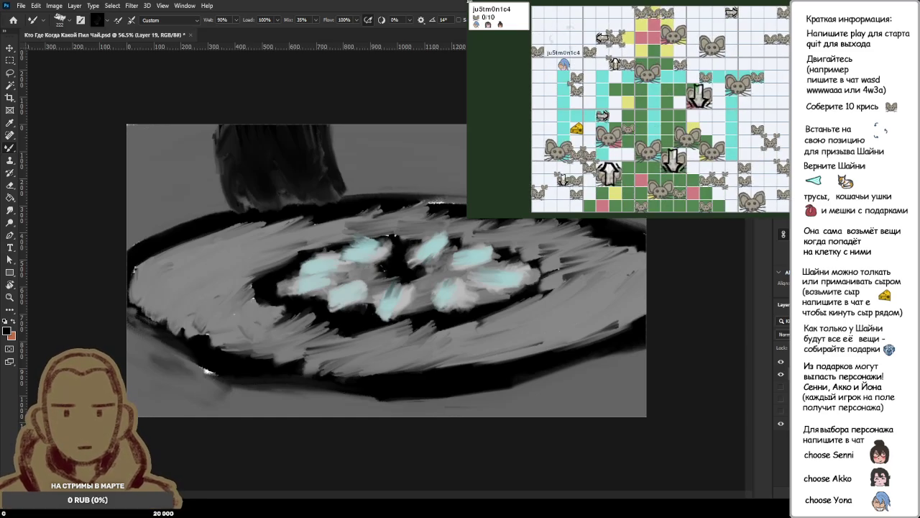
Select the whole canvas and sample a grey from it as the painting colour.
key("ctrl+a")
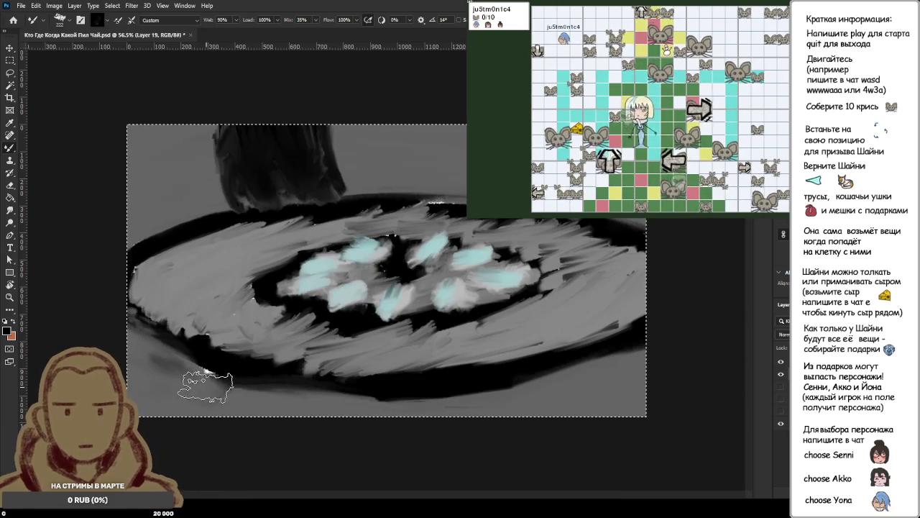
left_click(186, 379, "alt")
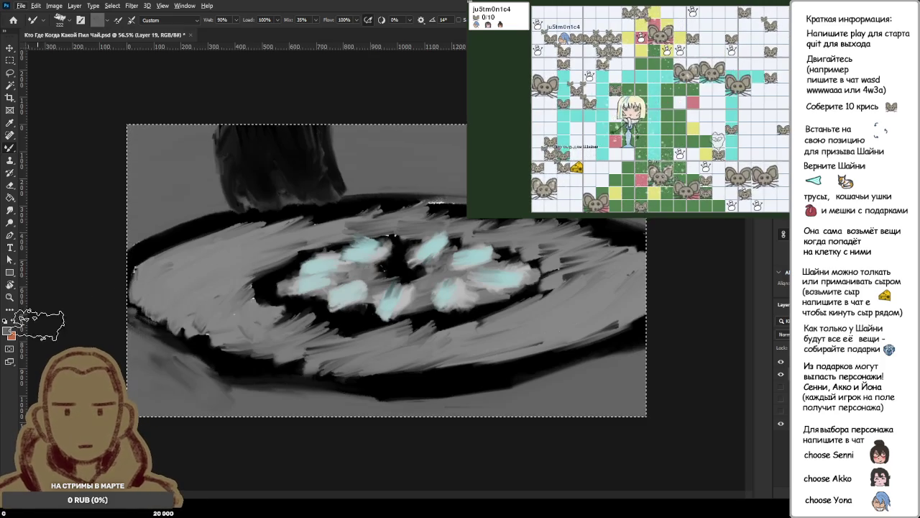
left_click(8, 332)
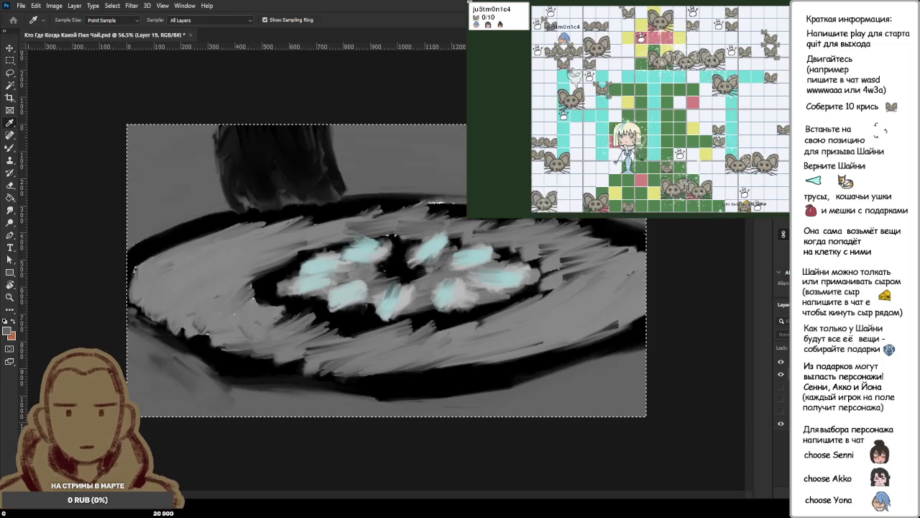
Paint a whitish peak rising from the plate centre with a smaller Mixer Brush.
key("b")
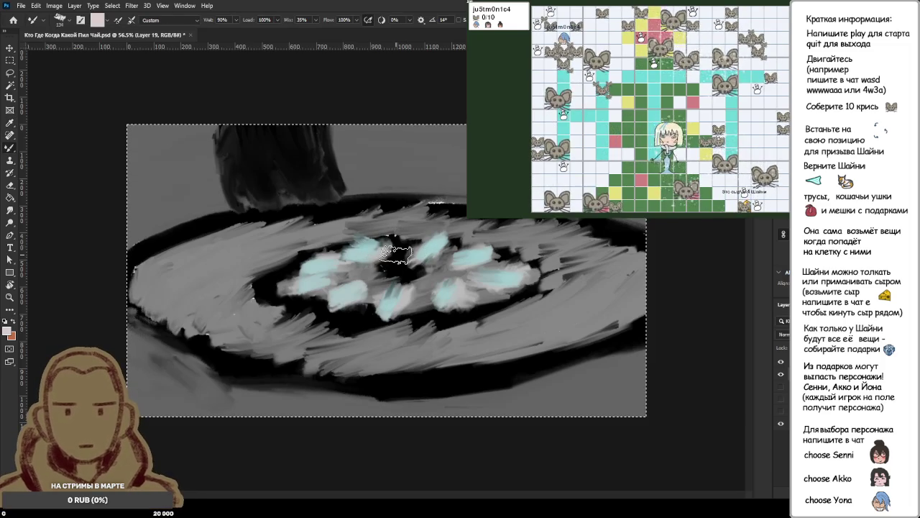
key("bracketleft")
key("bracketleft")
key("bracketleft")
left_click_drag(403, 260, 454, 257)
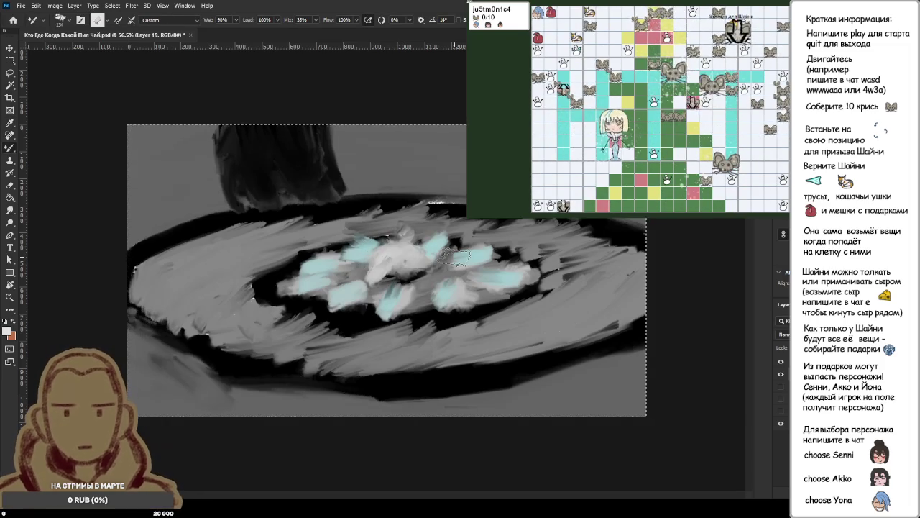
left_click_drag(403, 255, 402, 232)
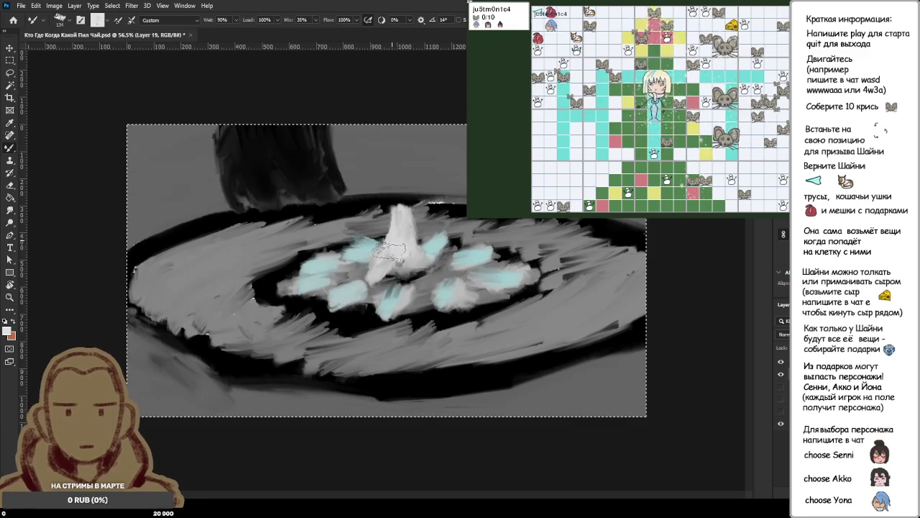
left_click_drag(402, 259, 400, 205)
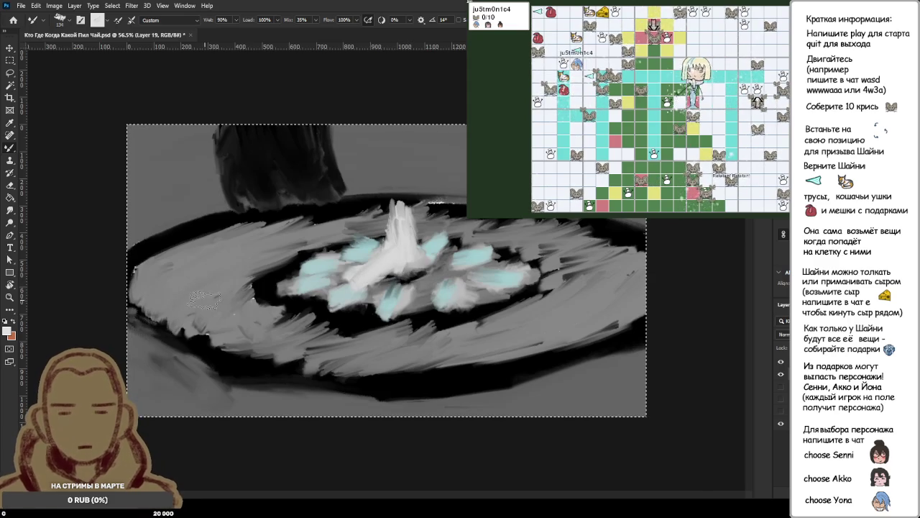
mouse_move(401, 233)
left_mouse_down()
mouse_move(405, 213)
mouse_move(396, 244)
left_mouse_up()
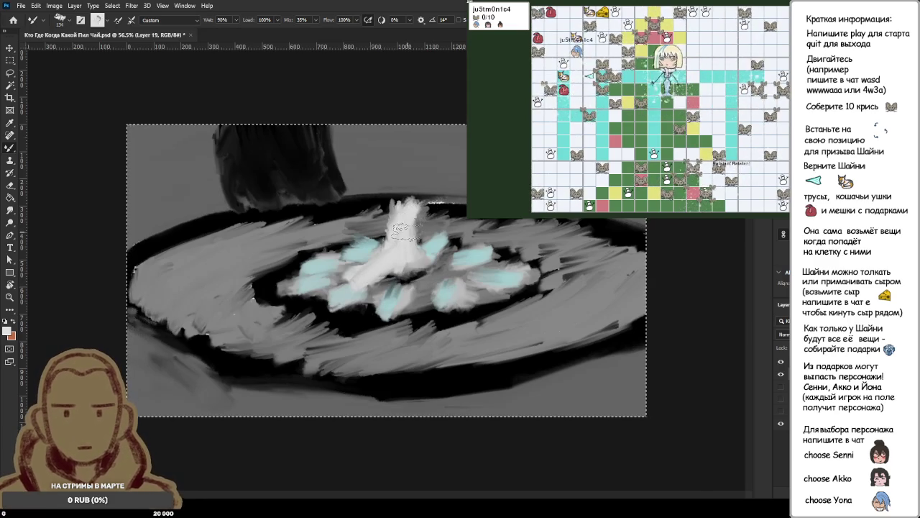
Add a brownish stroke near the peak's top, then restore the light grey colour.
key("x")
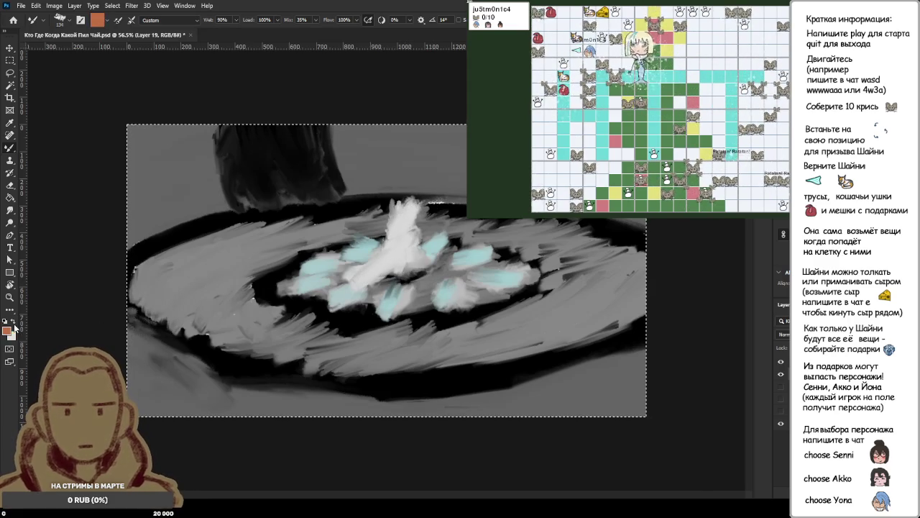
key("i")
key("b")
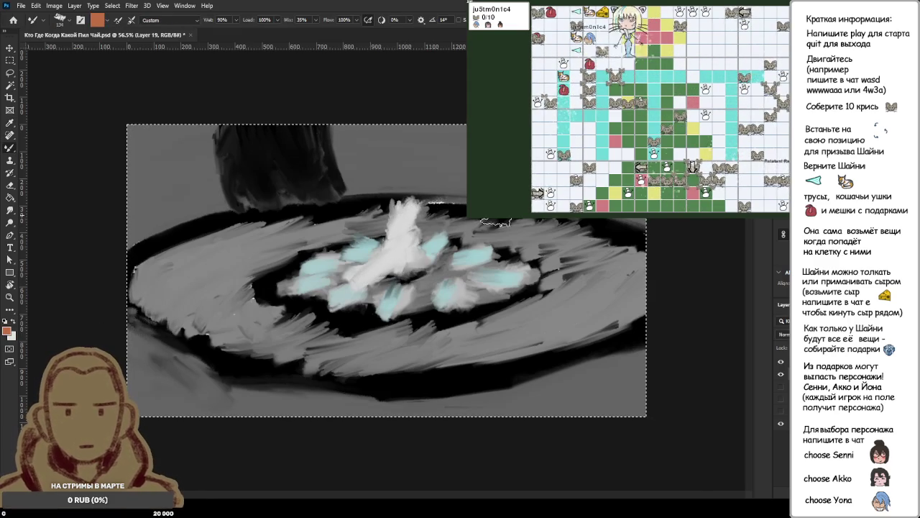
mouse_move(411, 234)
left_mouse_down()
mouse_move(431, 219)
mouse_move(429, 249)
left_mouse_up()
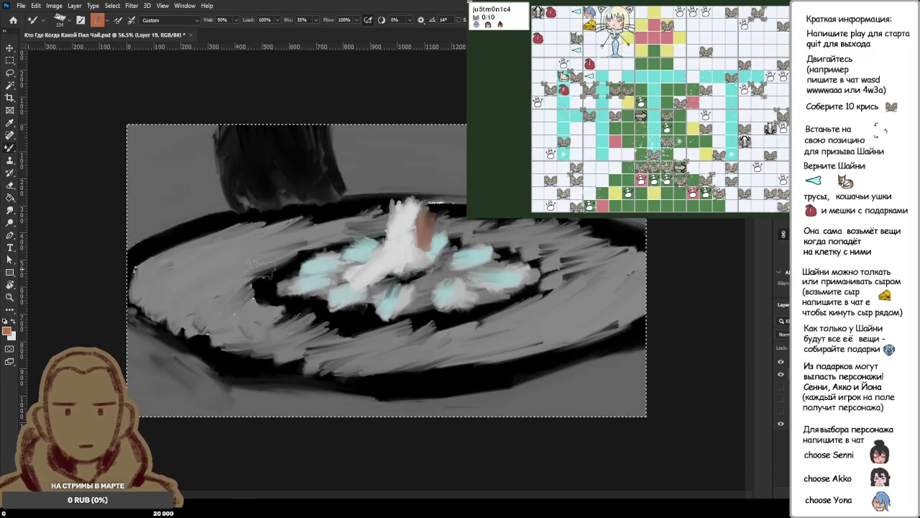
key("x")
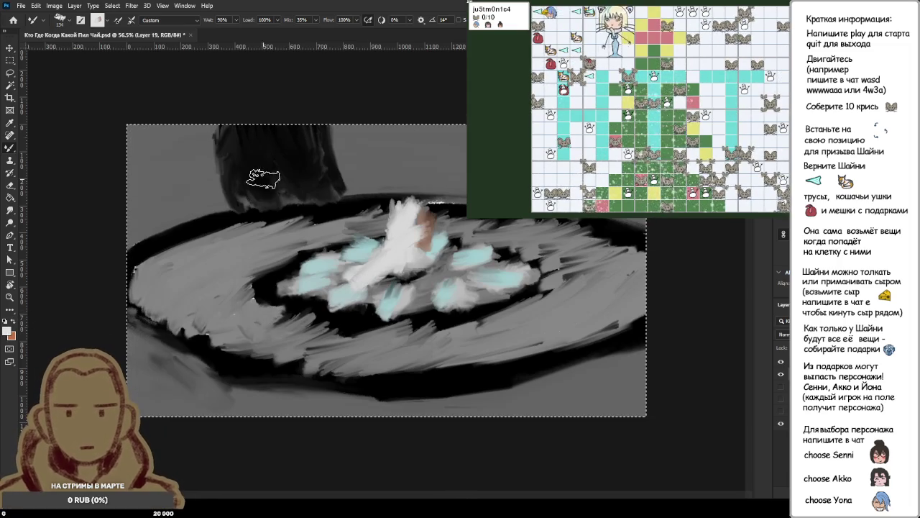
Sample black, clear the selection, and create Layer 20 with the whole canvas selected.
left_click(272, 291, "alt")
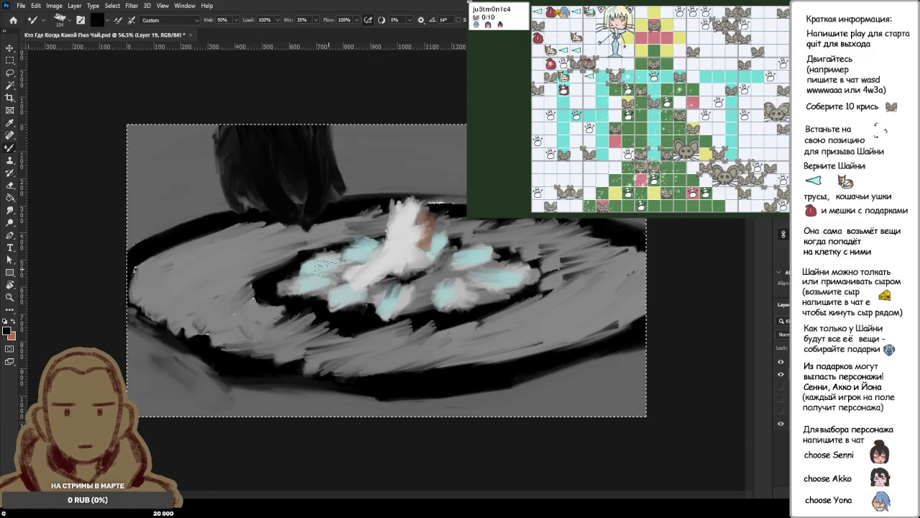
key("ctrl+d")
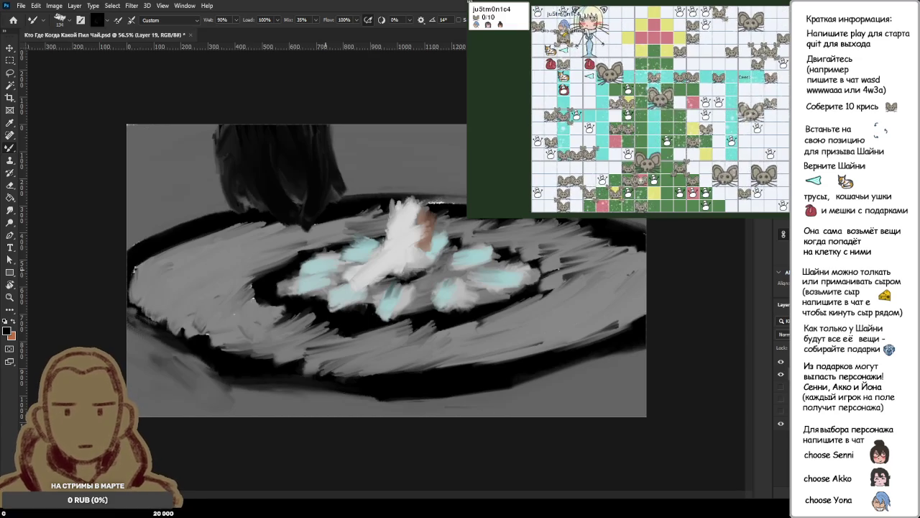
key("ctrl+a")
key("ctrl+shift+alt+n")
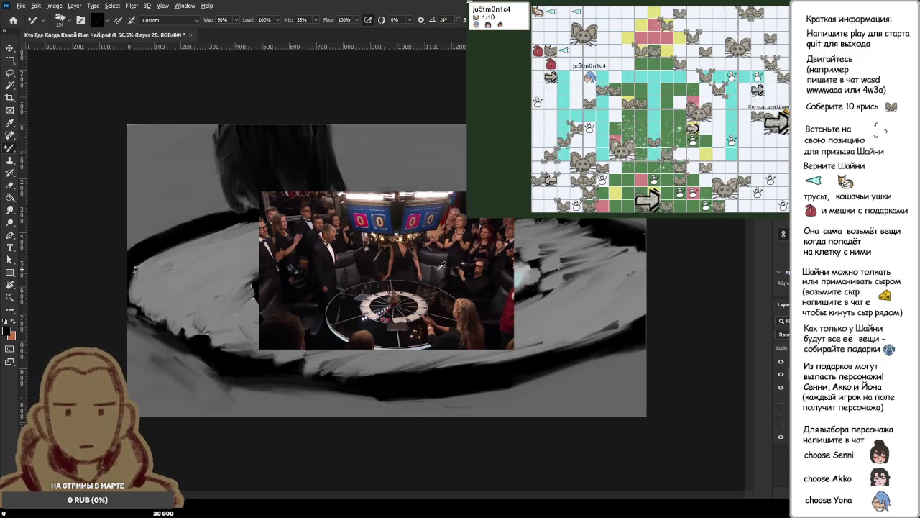
Zoom into the reference photo and sample the chair's grey as the painting colour.
scroll(441, 263, "up", 5)
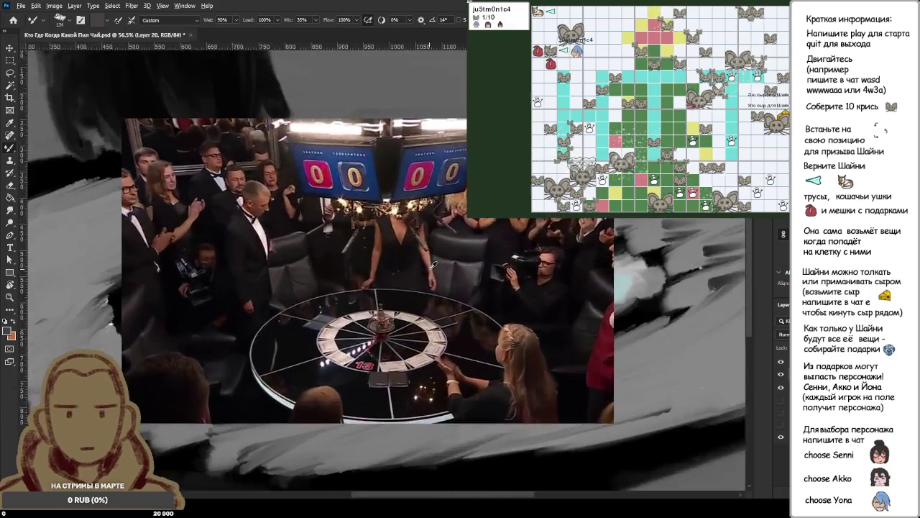
scroll(466, 253, "up", 4)
left_click(407, 264, "alt")
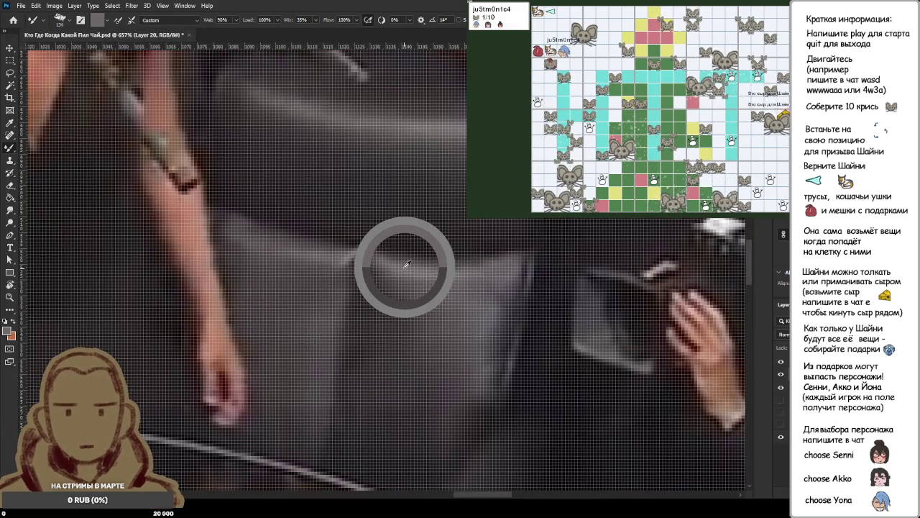
left_click(407, 266, "alt")
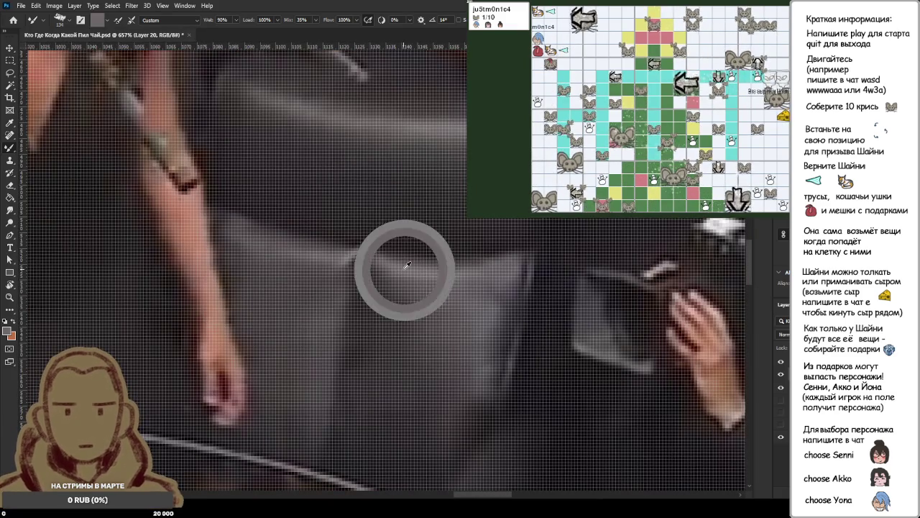
left_click(405, 267, "alt")
scroll(417, 281, "down", 10)
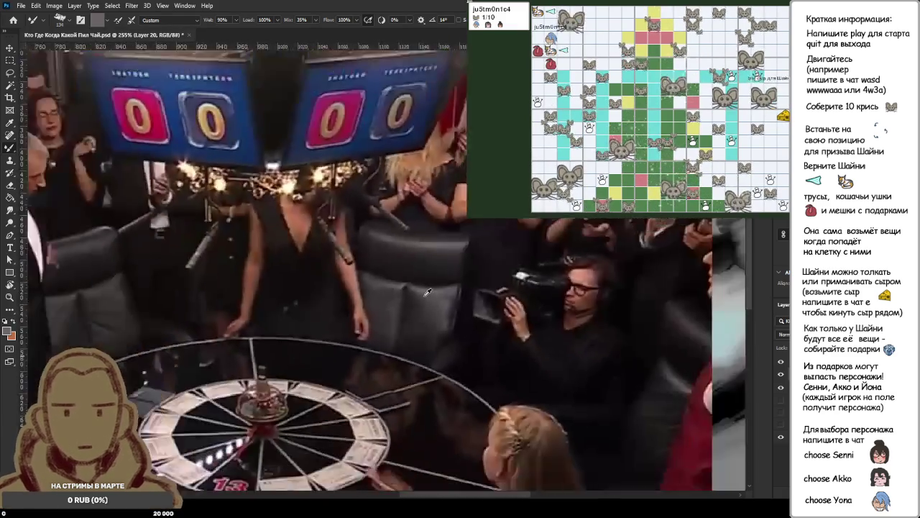
scroll(429, 290, "down", 2)
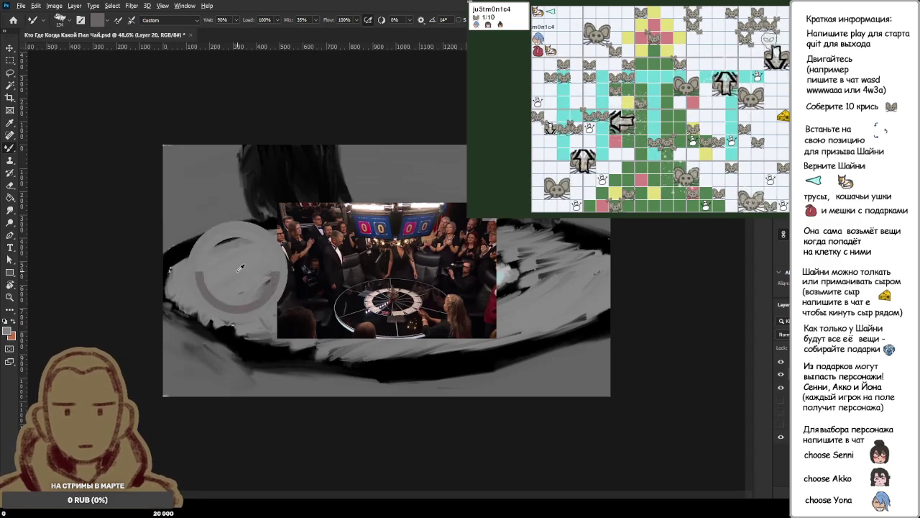
scroll(420, 267, "up", 5)
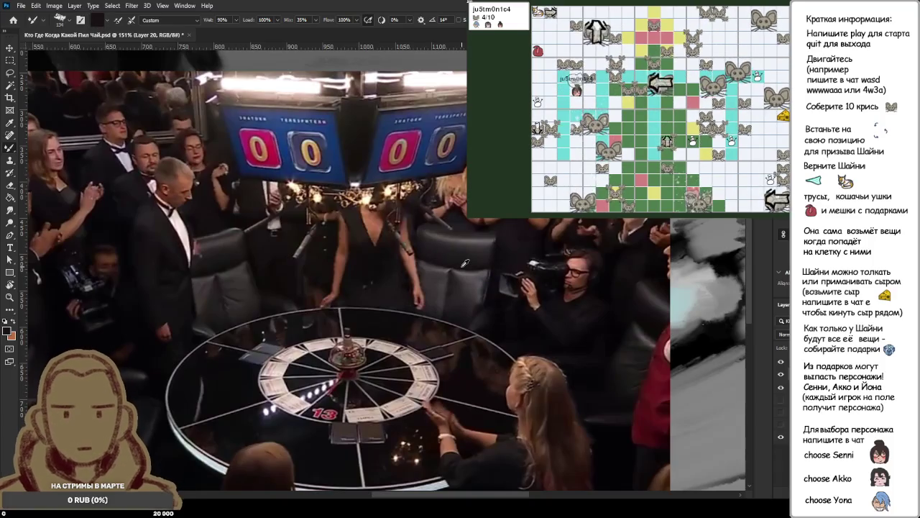
scroll(458, 272, "up", 3)
scroll(456, 270, "up", 3)
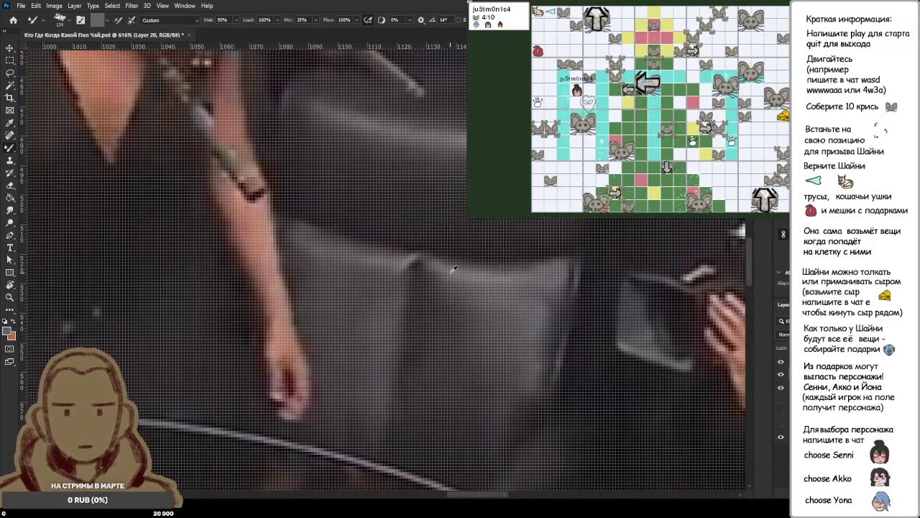
scroll(454, 269, "down", 3)
scroll(454, 269, "down", 3)
scroll(454, 269, "down", 2)
scroll(453, 268, "down", 3)
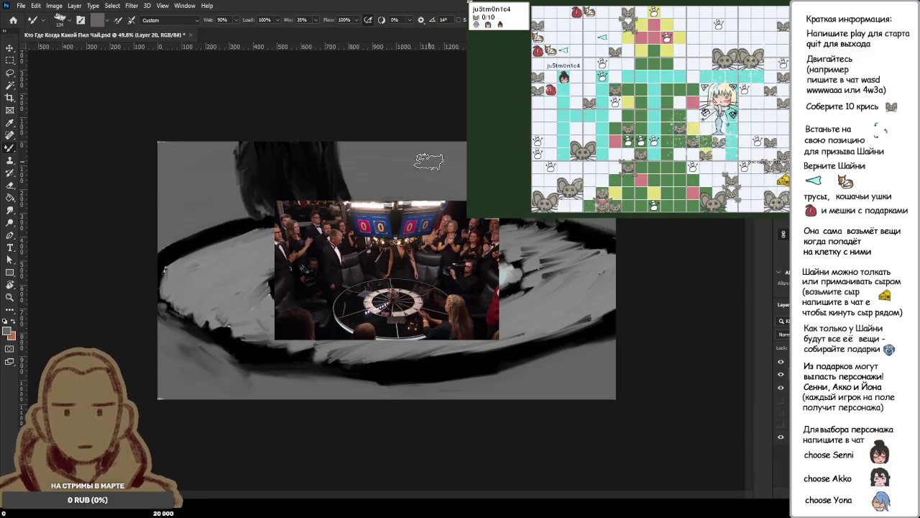
Zoom into the reference and sample white from the table lights.
scroll(432, 252, "up", 3)
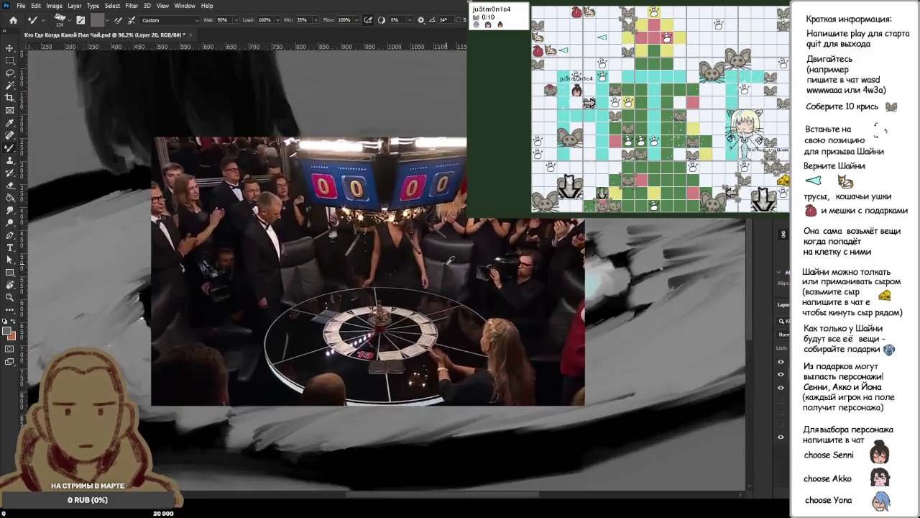
scroll(480, 232, "up", 2)
scroll(481, 232, "up", 3)
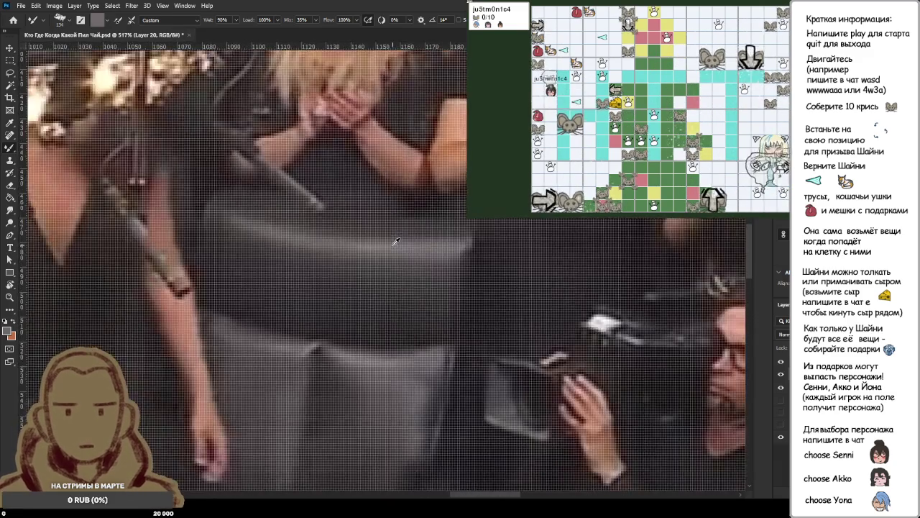
scroll(395, 241, "down", 5)
scroll(395, 244, "down", 2)
scroll(395, 251, "up", 3)
scroll(301, 295, "up", 2)
left_click(290, 283, "alt")
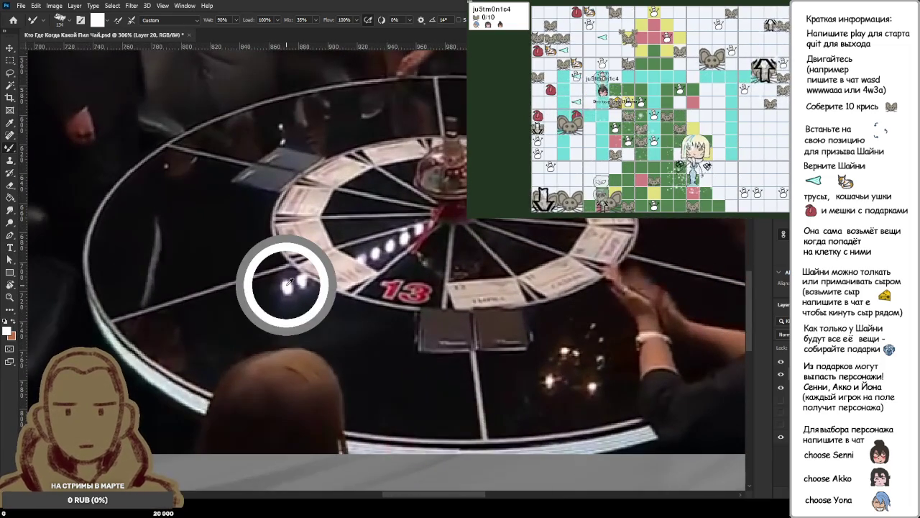
left_click(290, 283, "alt")
left_click(289, 283, "alt")
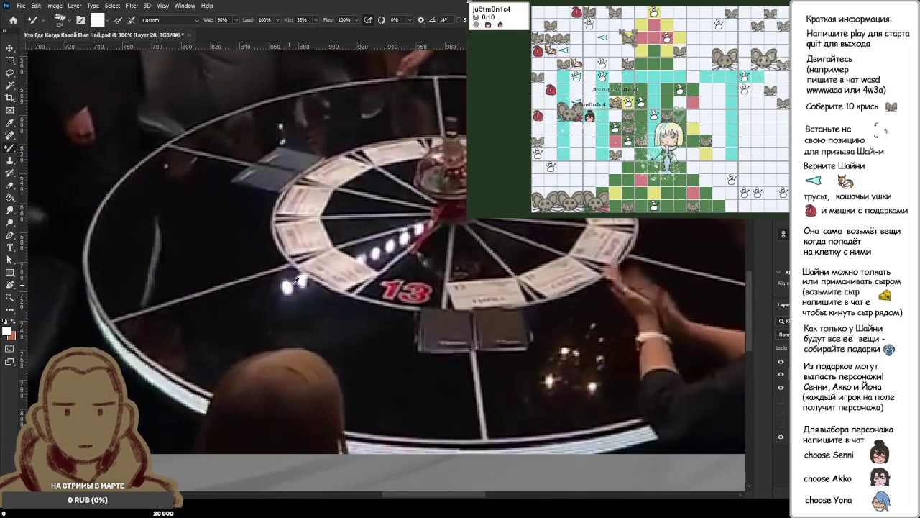
Sample the chair's grey, then the light beige of the card ring.
scroll(423, 221, "down", 3)
scroll(423, 221, "down", 2)
scroll(423, 221, "up", 3)
scroll(431, 205, "up", 2)
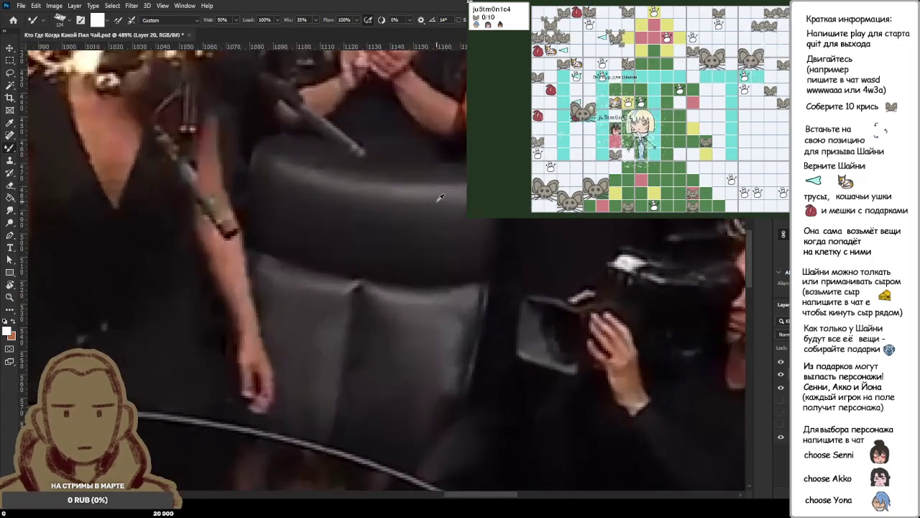
scroll(445, 184, "up", 2)
left_click(416, 182, "alt")
scroll(416, 182, "down", 4)
scroll(248, 441, "up", 2)
scroll(248, 441, "up", 2)
left_click(254, 461, "alt")
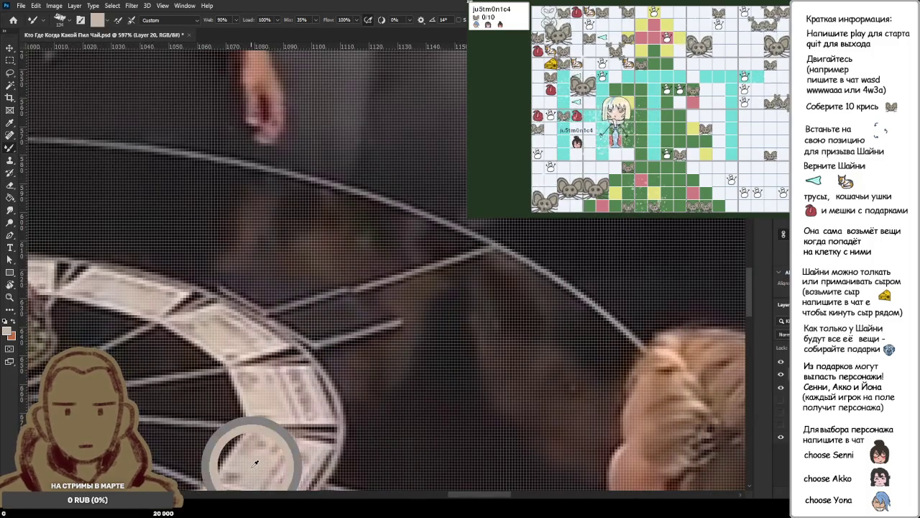
Paint two faint white strokes across the wheel.
scroll(254, 460, "down", 2)
scroll(193, 439, "down", 2)
scroll(104, 432, "up", 3)
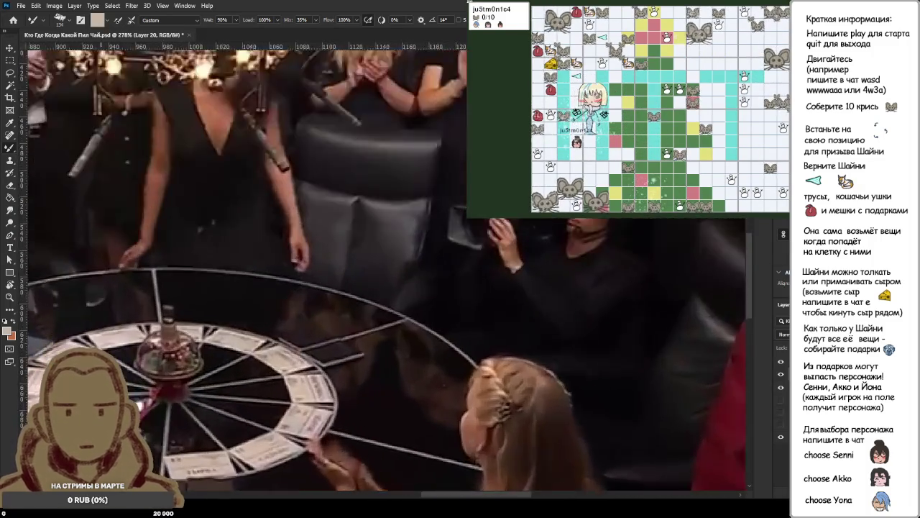
scroll(105, 431, "up", 2)
scroll(104, 431, "up", 2)
scroll(104, 432, "up", 2)
left_click_drag(32, 295, 270, 460)
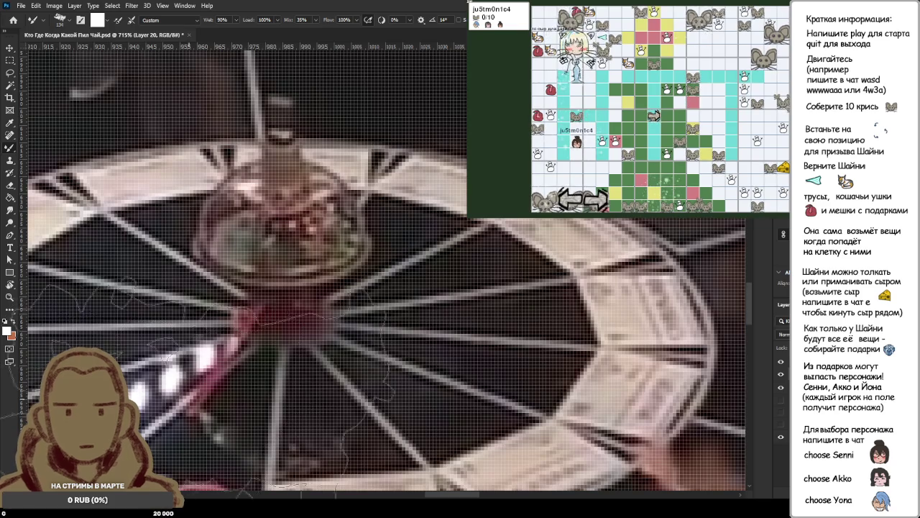
left_click_drag(33, 309, 453, 403)
Sample black from the tabletop, colours along the table edge, and a player's skin tone.
scroll(456, 392, "down", 3)
scroll(457, 393, "up", 2)
left_click(457, 392, "alt")
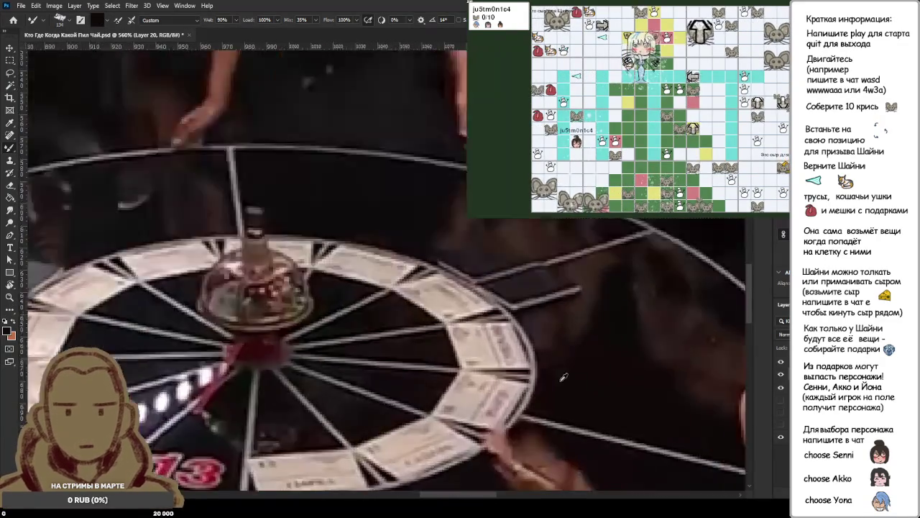
scroll(447, 278, "down", 2)
left_click(445, 280, "alt")
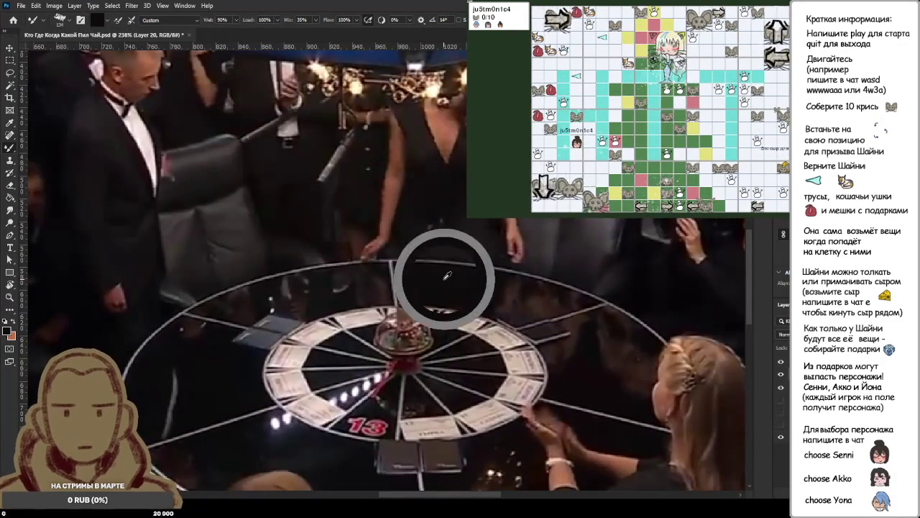
left_click(540, 298, "alt")
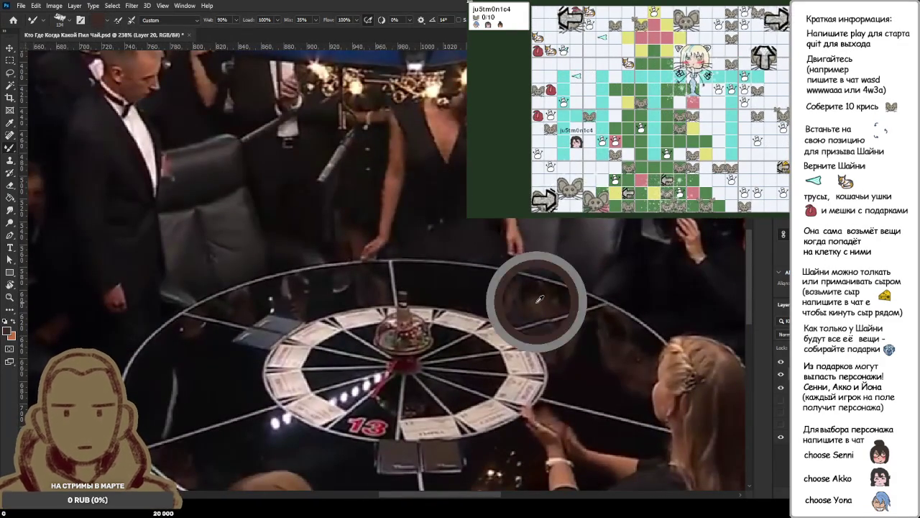
left_click(512, 295, "alt")
left_click(515, 248, "alt")
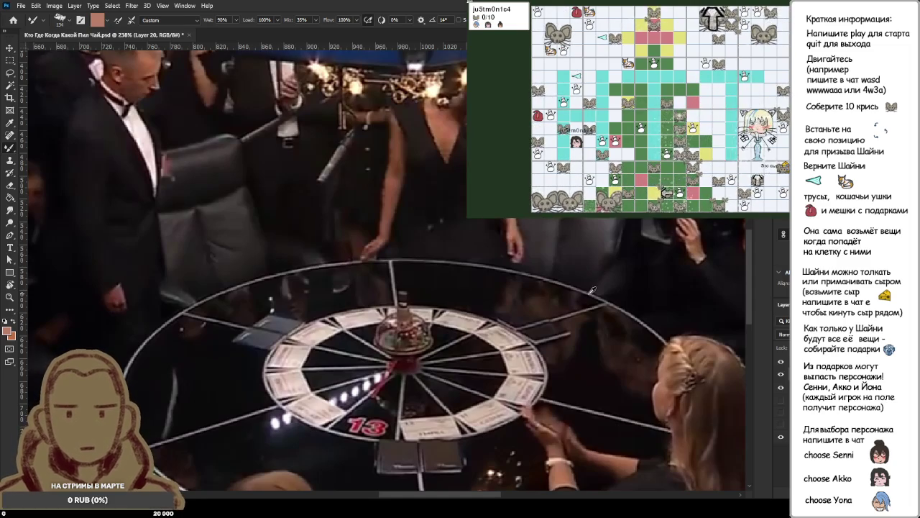
Sample dark brown from several spots on the tabletop.
scroll(362, 269, "up", 3)
scroll(402, 201, "up", 3)
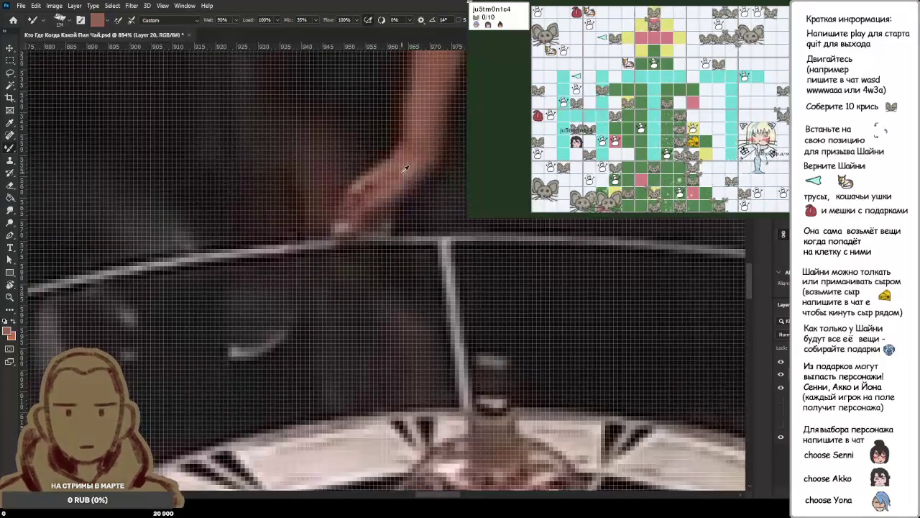
left_click(404, 169, "alt")
left_click(414, 340, "alt")
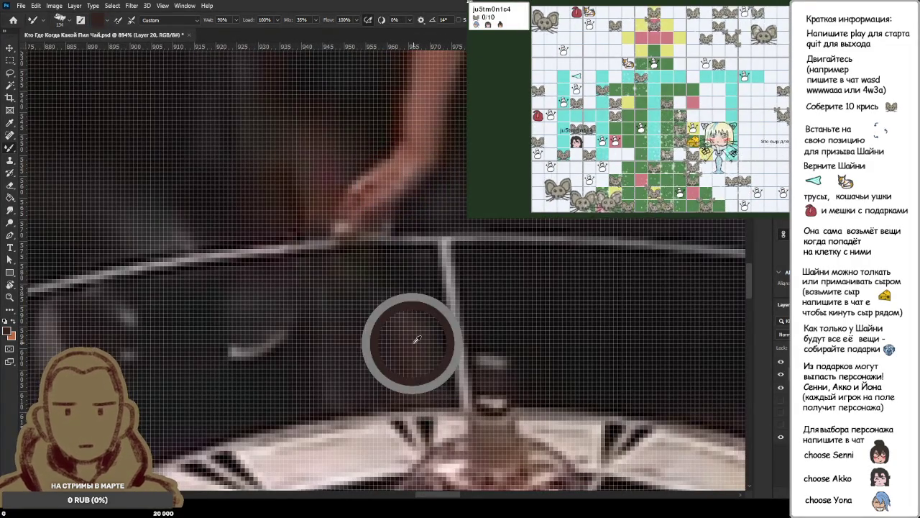
left_click(416, 382, "alt")
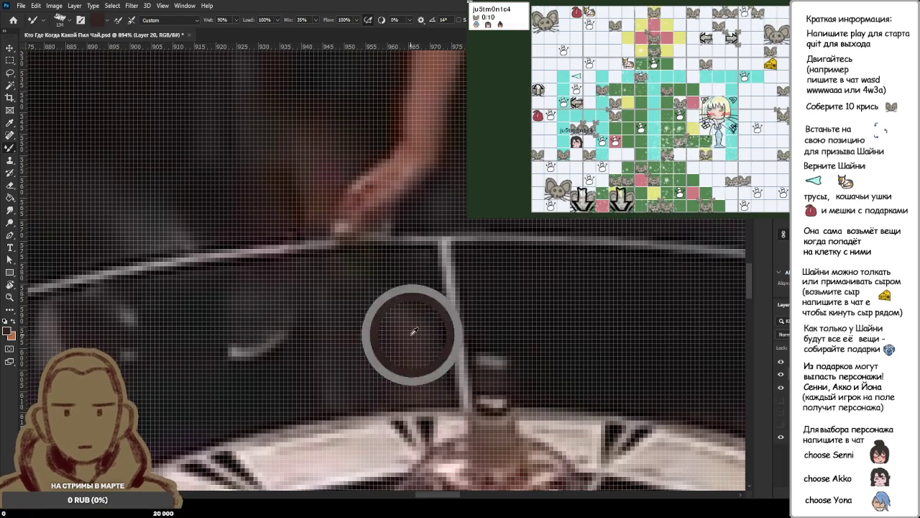
left_click(421, 363, "alt")
Zoom back out to the grey table painting.
scroll(418, 335, "down", 1, "alt")
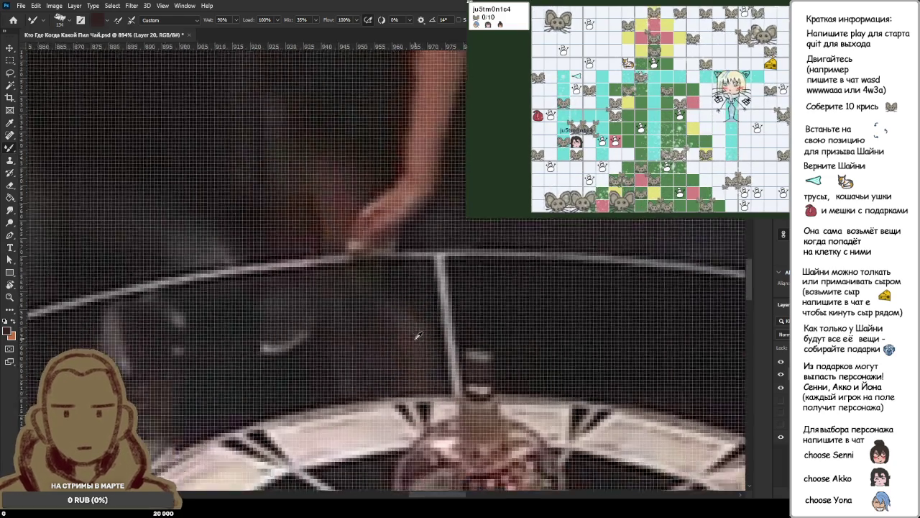
scroll(418, 334, "down", 5, "alt")
scroll(374, 332, "down", 1, "alt")
scroll(352, 331, "down", 1, "alt")
scroll(331, 330, "down", 1, "alt")
scroll(332, 330, "up", 3)
scroll(359, 288, "up", 2)
scroll(412, 202, "down", 1)
scroll(412, 202, "down", 2)
scroll(412, 212, "down", 2)
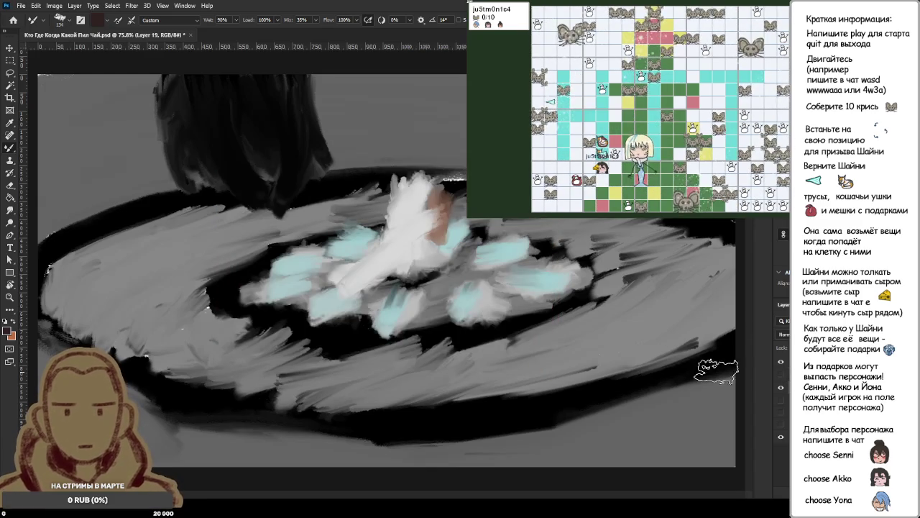
Move the painting layer down about 95 px and scale it to 117.22%.
key("ctrl+a")
key("m")
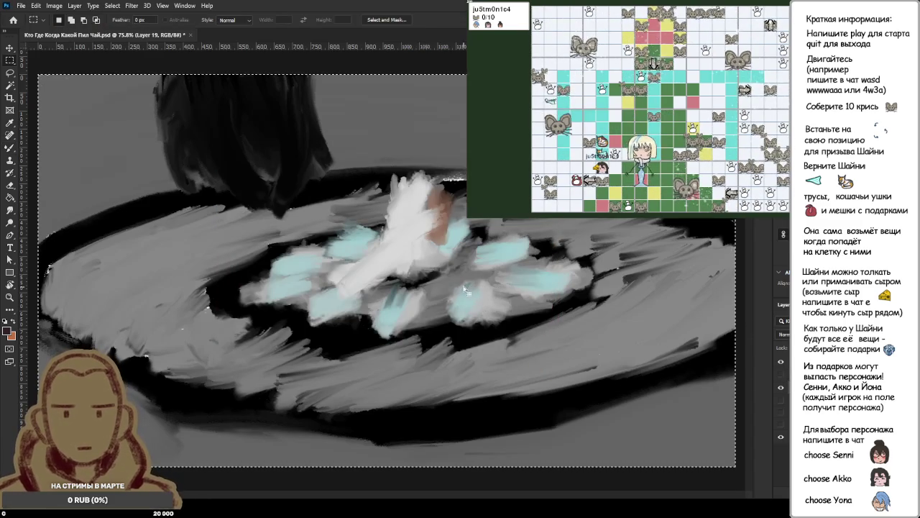
key("ctrl+t")
left_click_drag(456, 336, 453, 405)
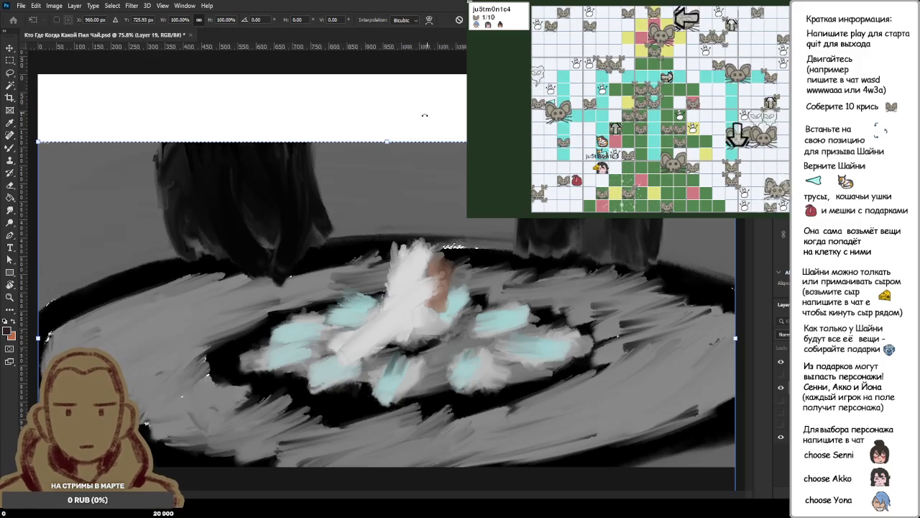
left_click_drag(386, 143, 389, 75)
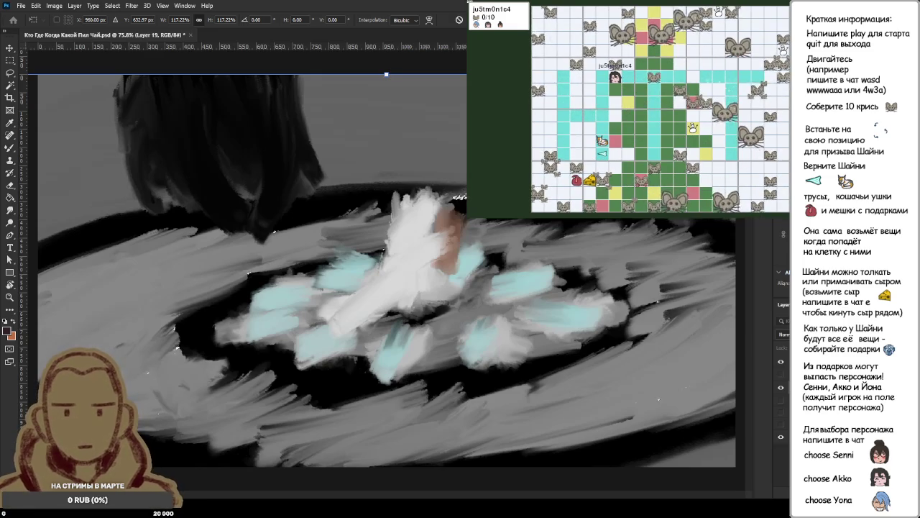
key("Return")
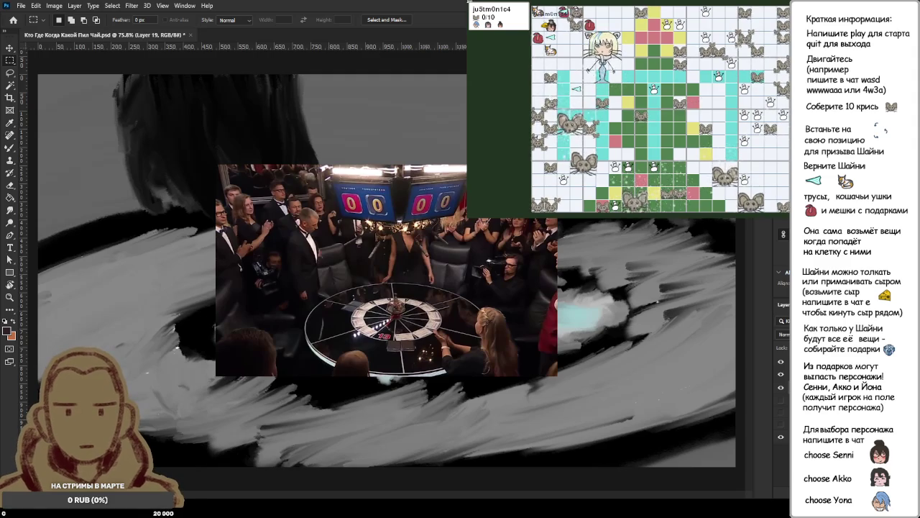
Hide the reference photo layer and blend grey into the dark hair shape with the Mixer Brush.
key("ctrl+a")
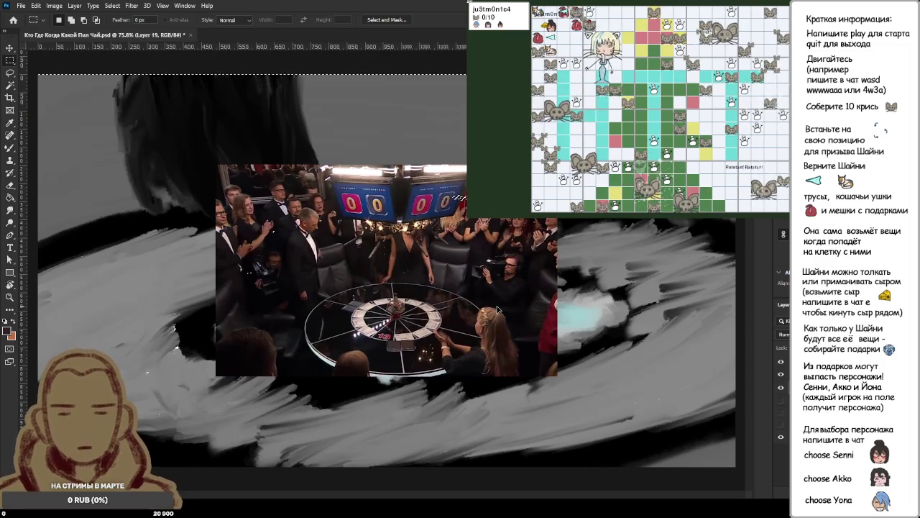
left_click(782, 374)
left_click(782, 374)
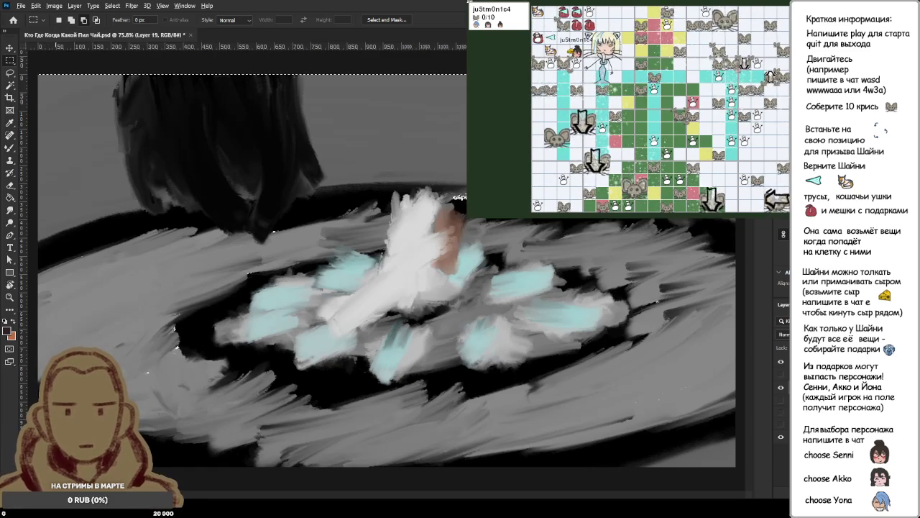
key("b")
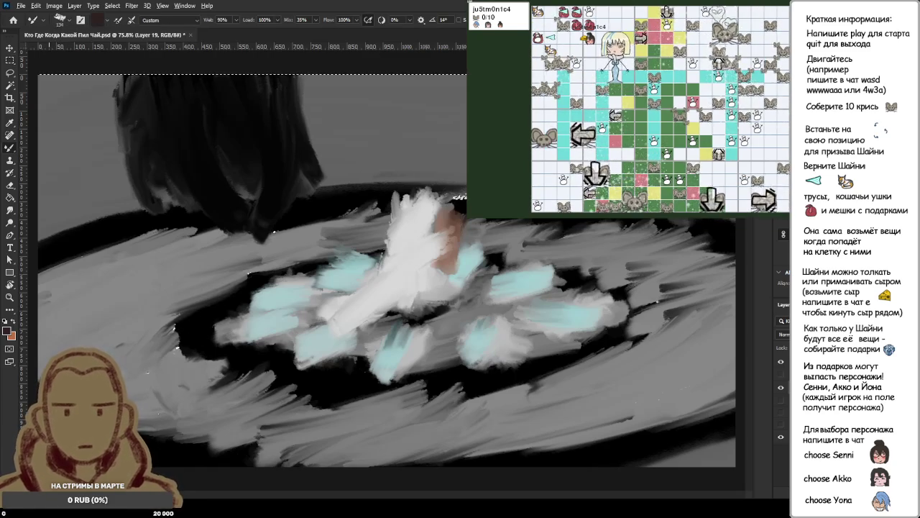
mouse_move(268, 80)
left_mouse_down()
mouse_move(201, 133)
mouse_move(283, 180)
mouse_move(183, 122)
mouse_move(175, 86)
mouse_move(247, 92)
mouse_move(206, 135)
mouse_move(195, 87)
mouse_move(215, 76)
mouse_move(273, 96)
mouse_move(284, 180)
left_mouse_up()
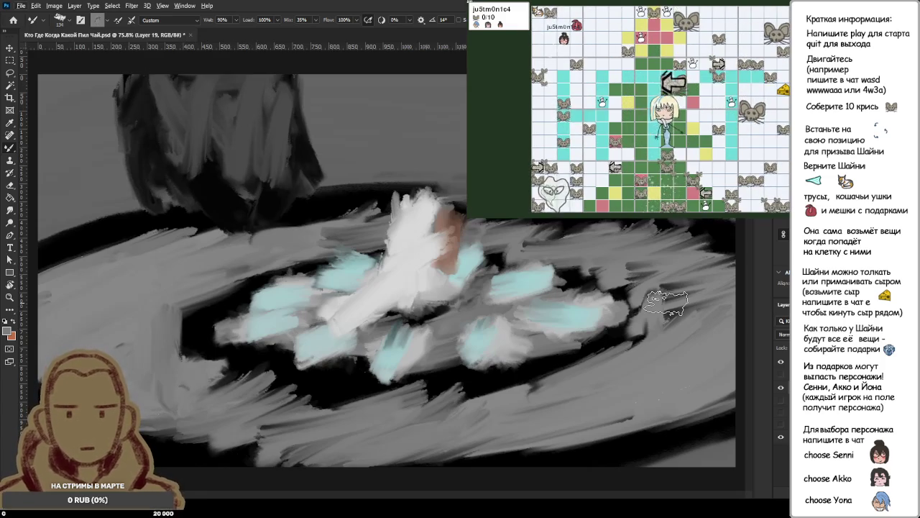
Paint black diagonal strokes across the light area left of the plate.
left_click(314, 217, "alt")
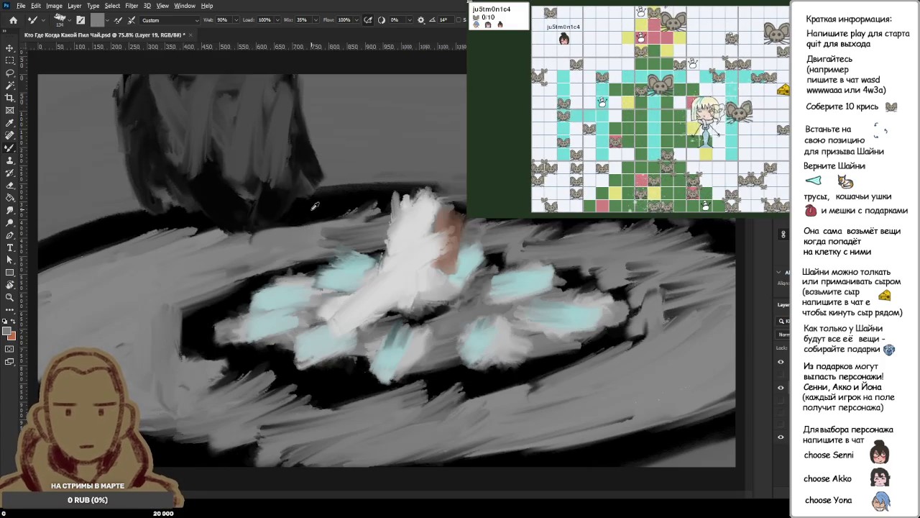
left_click_drag(94, 265, 205, 220)
left_click_drag(58, 294, 169, 244)
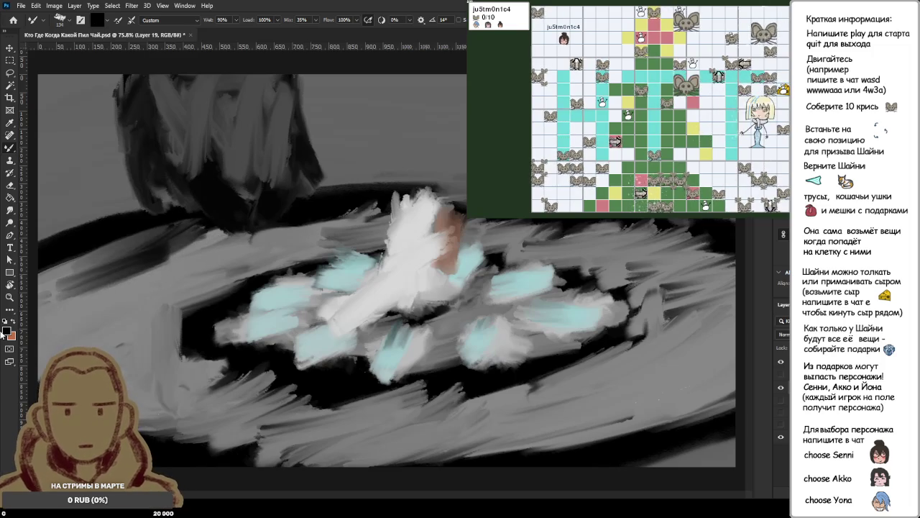
left_click_drag(94, 291, 251, 220)
left_click_drag(79, 313, 302, 227)
mouse_move(108, 337)
left_mouse_down()
mouse_move(330, 209)
mouse_move(295, 268)
left_mouse_up()
left_click_drag(237, 287, 370, 215)
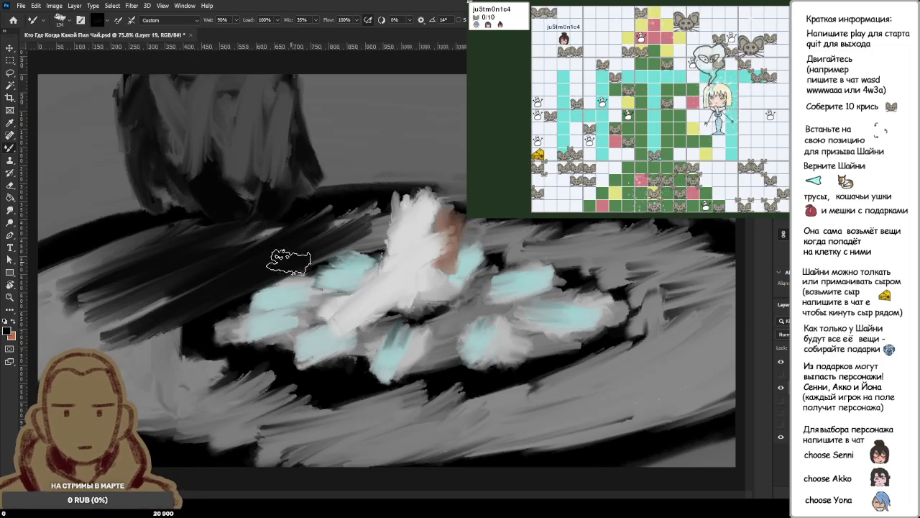
left_click_drag(143, 338, 309, 266)
left_click_drag(205, 370, 331, 259)
mouse_move(208, 352)
left_mouse_down()
mouse_move(396, 248)
mouse_move(378, 244)
mouse_move(381, 220)
left_mouse_up()
Darken the far-left grey area with more diagonal strokes, dropping a vertical guide.
left_click_drag(316, 280, 380, 212)
left_click_drag(262, 331, 374, 237)
left_click_drag(226, 320, 356, 208)
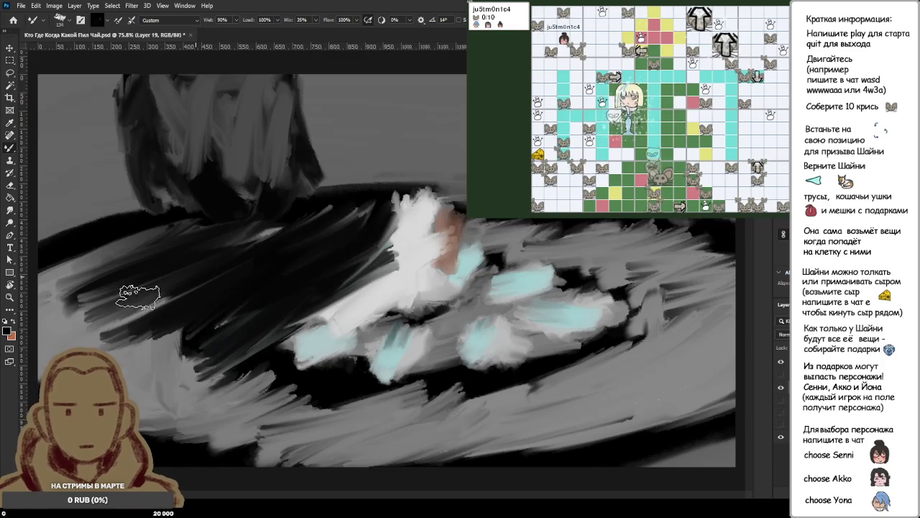
left_click_drag(119, 313, 317, 208)
left_click_drag(87, 302, 148, 227)
left_click_drag(43, 295, 162, 216)
left_click_drag(51, 352, 179, 237)
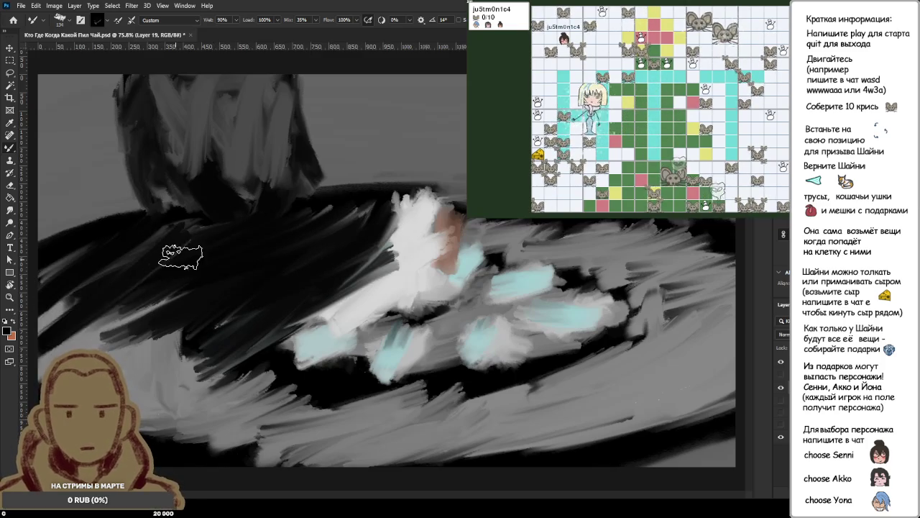
left_click_drag(72, 338, 115, 308)
left_click_drag(22, 331, 134, 337)
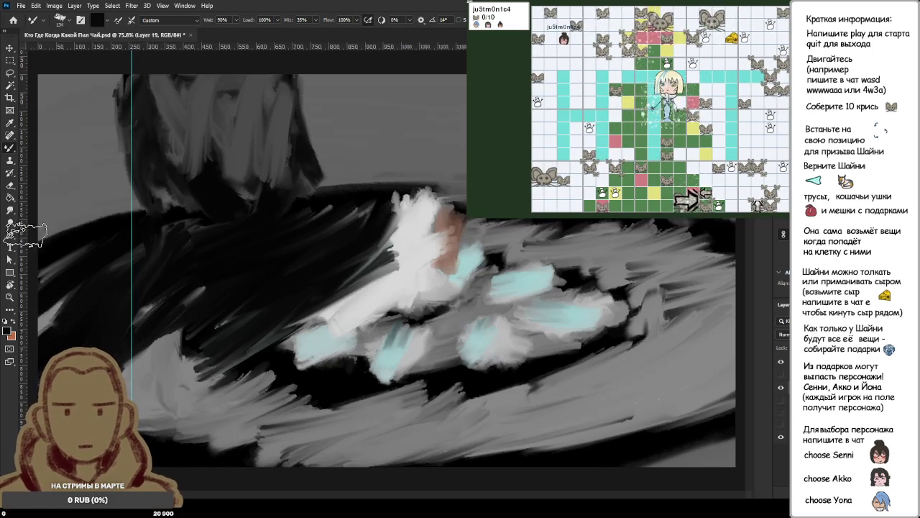
Drag the stray vertical guide back into the ruler and return to the Mixer Brush.
left_click(9, 49)
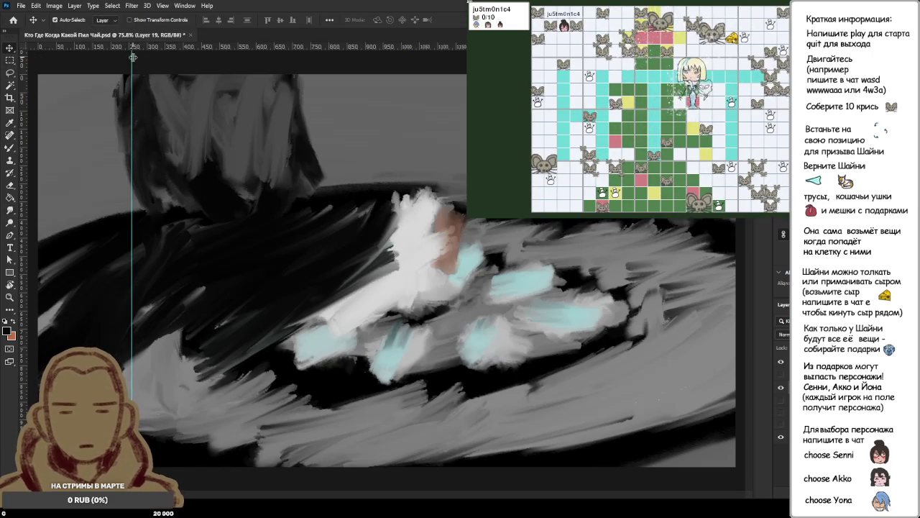
left_click_drag(132, 59, 79, 68)
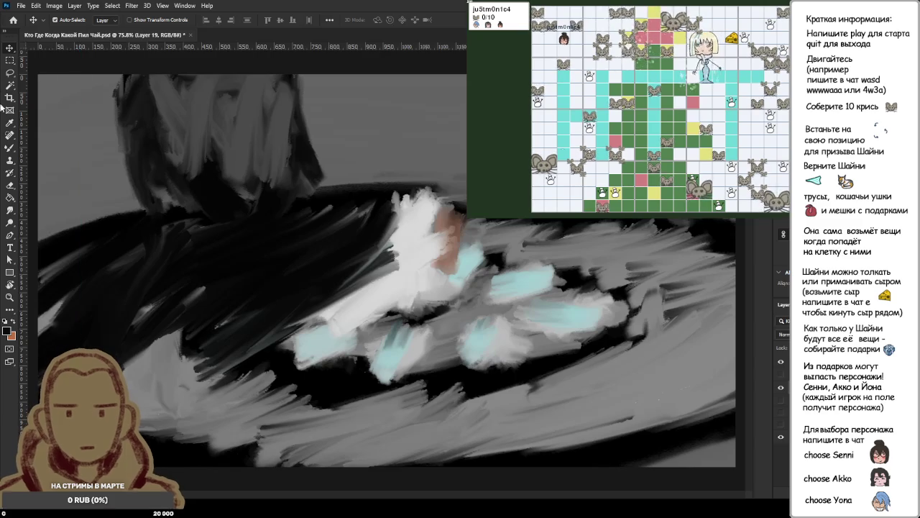
key("b")
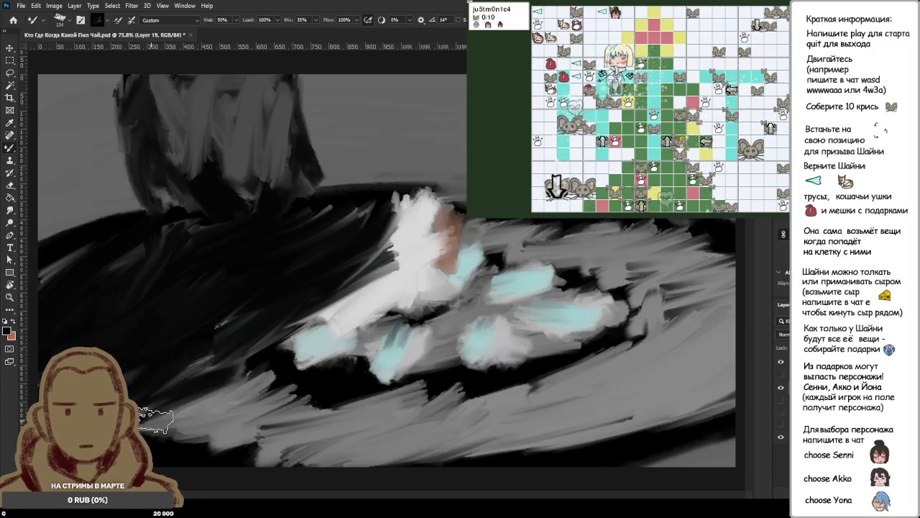
Cover the lower-middle, upper-left and lower-right light areas with dark strokes.
mouse_move(266, 345)
left_mouse_down()
mouse_move(295, 394)
mouse_move(514, 297)
mouse_move(514, 369)
mouse_move(452, 415)
mouse_move(501, 400)
mouse_move(339, 383)
mouse_move(594, 363)
mouse_move(544, 346)
mouse_move(647, 372)
mouse_move(690, 310)
mouse_move(680, 352)
mouse_move(726, 287)
mouse_move(518, 256)
mouse_move(298, 319)
mouse_move(667, 427)
mouse_move(221, 441)
mouse_move(164, 394)
mouse_move(205, 288)
mouse_move(525, 257)
mouse_move(247, 287)
mouse_move(232, 240)
mouse_move(61, 309)
mouse_move(381, 154)
mouse_move(503, 208)
mouse_move(586, 230)
mouse_move(575, 381)
mouse_move(360, 309)
mouse_move(129, 384)
mouse_move(394, 351)
left_mouse_up()
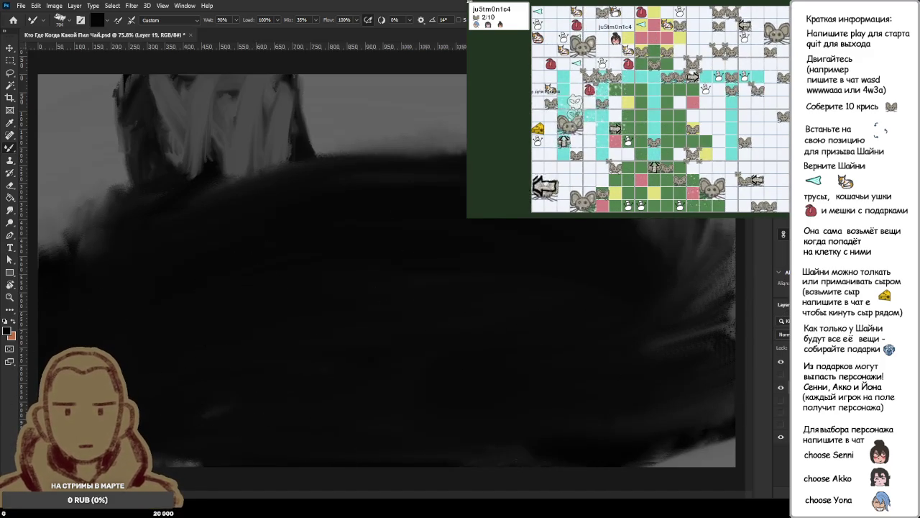
mouse_move(164, 227)
left_mouse_down()
mouse_move(92, 266)
mouse_move(141, 171)
left_mouse_up()
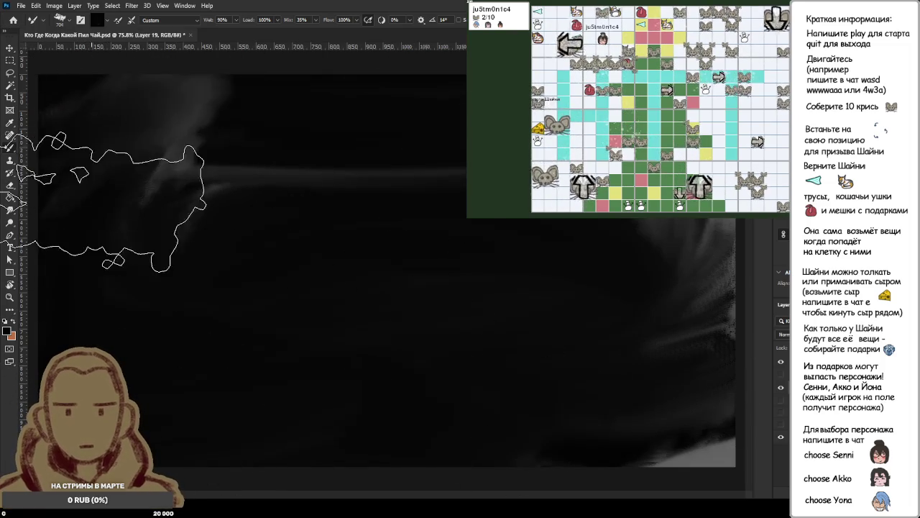
left_click_drag(111, 172, 432, 173)
left_click_drag(662, 341, 575, 417)
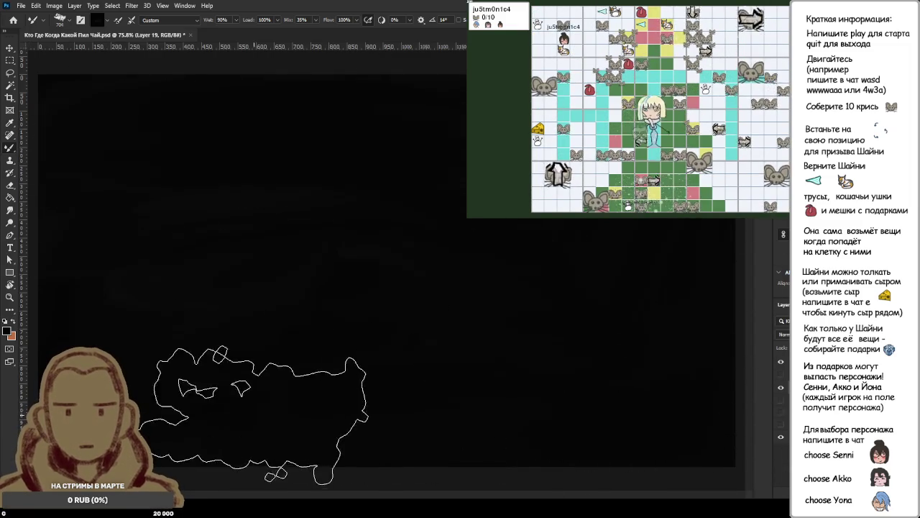
Alternate between Eyedropper and Mixer Brush to sample a colour from the canvas.
scroll(394, 320, "down", 3)
scroll(394, 320, "down", 2)
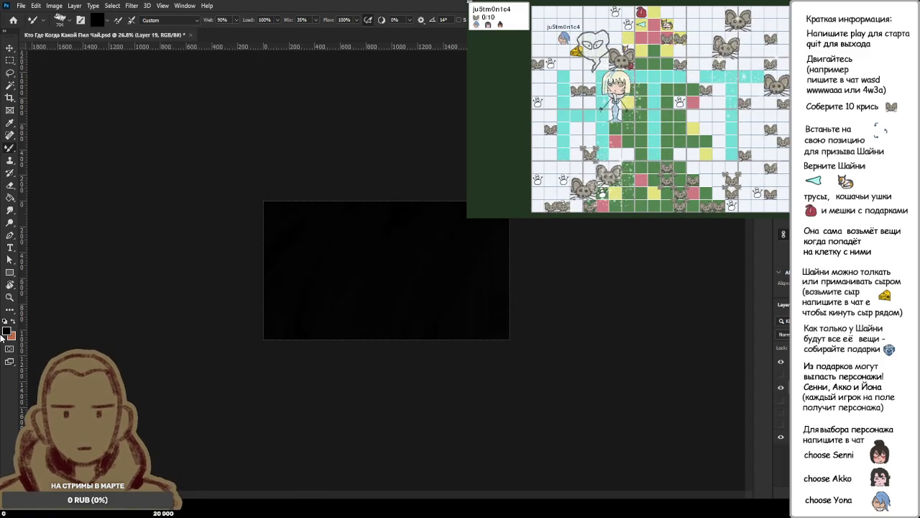
key("i")
key("b")
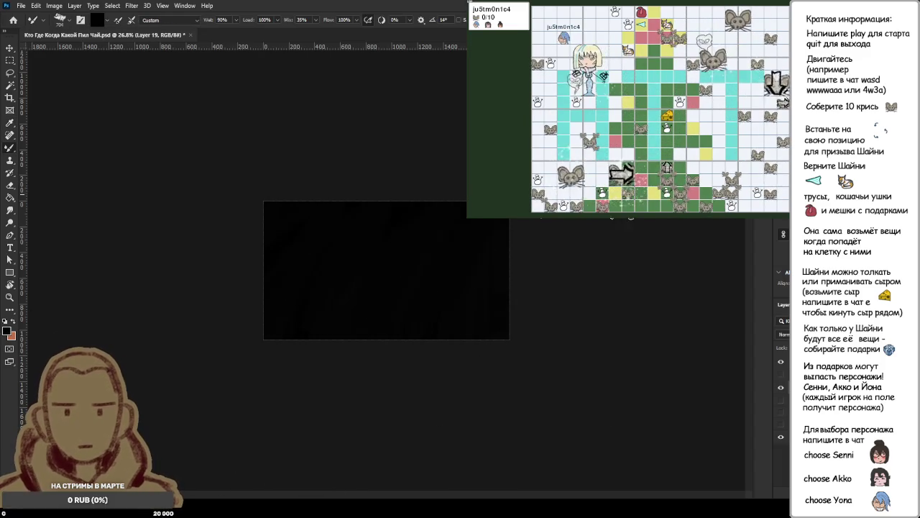
mouse_move(393, 268)
left_mouse_down()
mouse_move(414, 248)
mouse_move(355, 250)
mouse_move(384, 252)
left_mouse_up()
Resize the Mixer Brush and load it with black sampled from the dark canvas.
key("i")
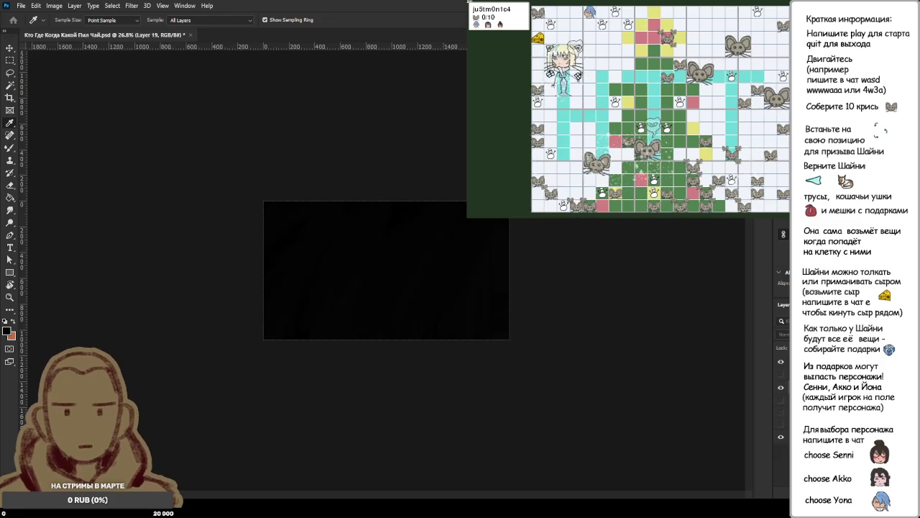
key("b")
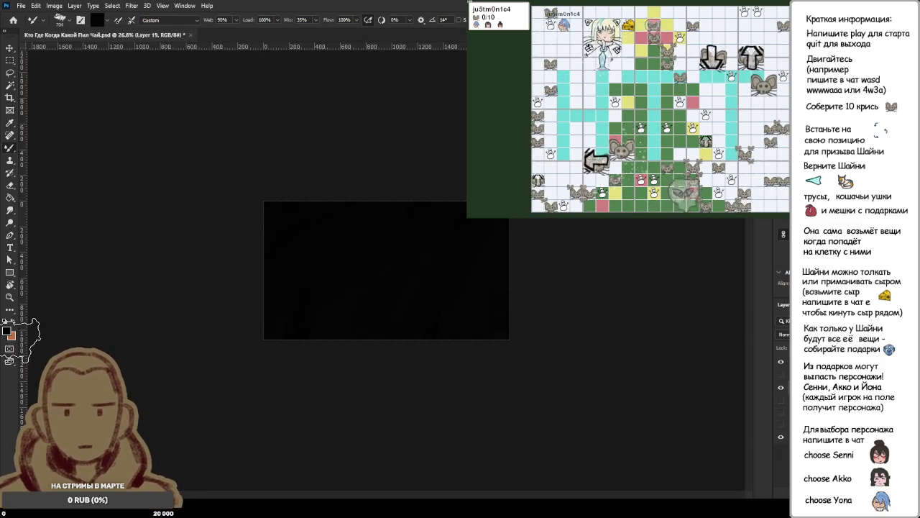
key("i")
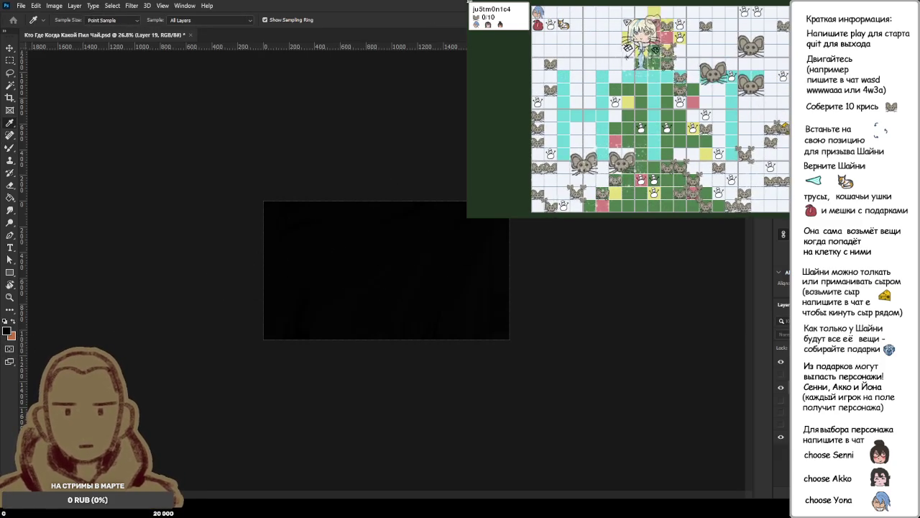
key("b")
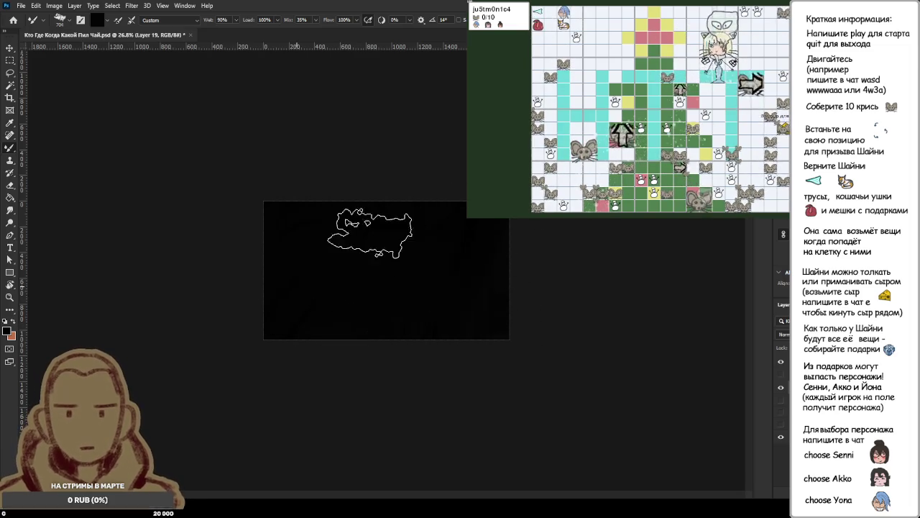
mouse_move(365, 251)
left_mouse_down()
mouse_move(450, 257)
mouse_move(455, 234)
mouse_move(331, 230)
mouse_move(367, 303)
mouse_move(472, 248)
mouse_move(421, 318)
mouse_move(390, 214)
mouse_move(407, 314)
left_mouse_up()
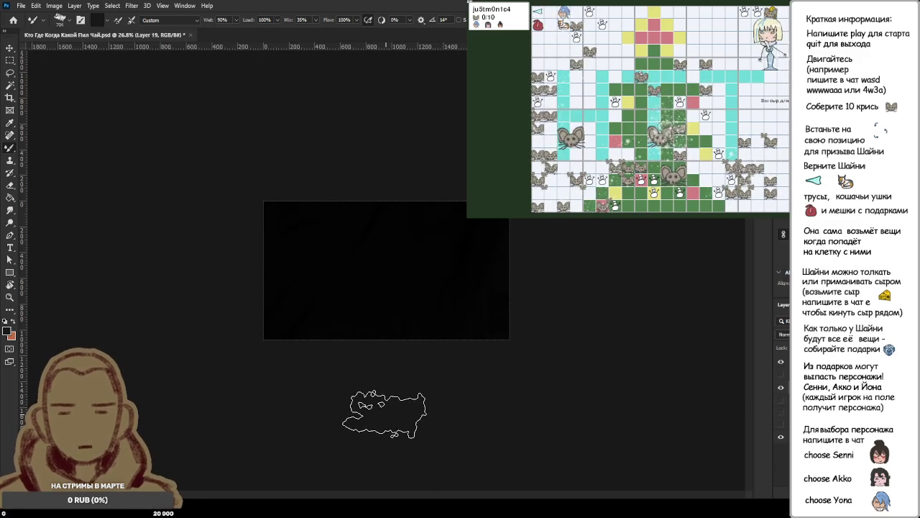
left_click_drag(382, 280, 370, 292)
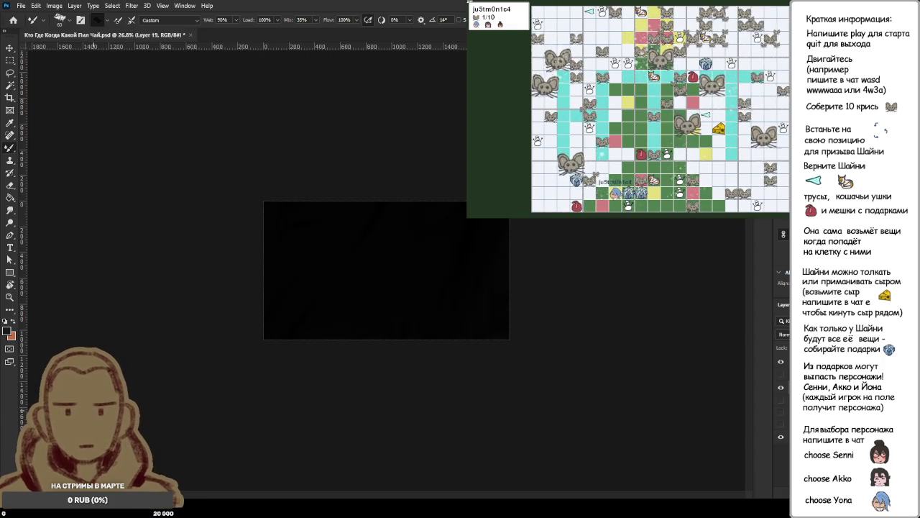
scroll(399, 295, "up", 3)
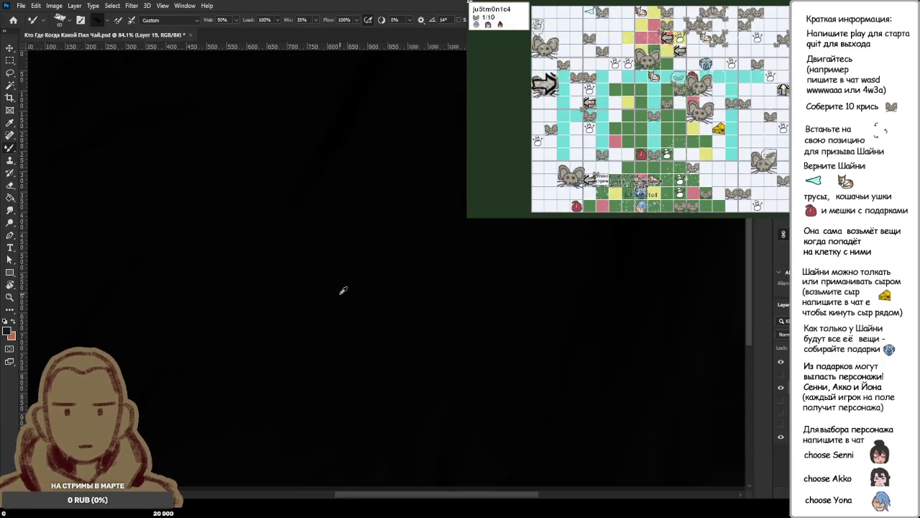
mouse_move(531, 326)
left_mouse_down("alt")
mouse_move(600, 172)
mouse_move(271, 122)
mouse_move(517, 320)
mouse_move(500, 202)
mouse_move(400, 242)
left_mouse_up("alt")
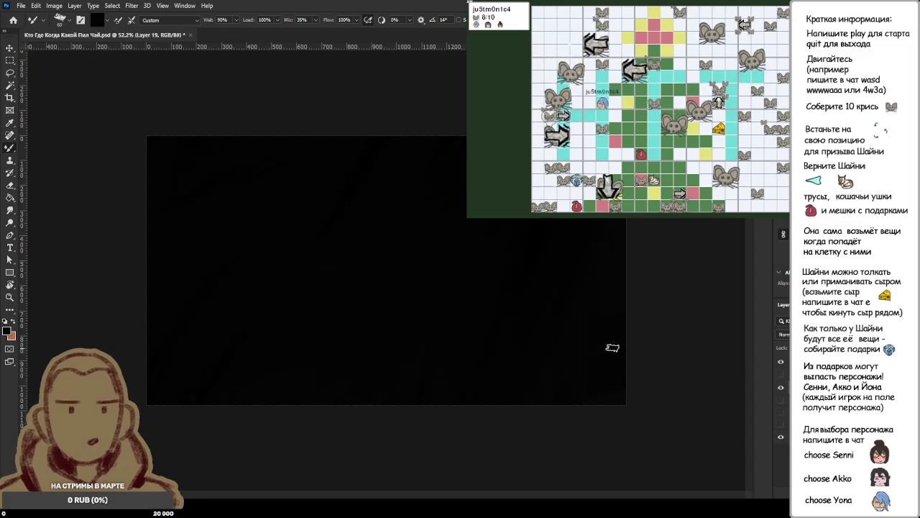
Zoom the view and show the hidden reference photo layer.
scroll(633, 305, "down", 2)
scroll(635, 301, "down", 1)
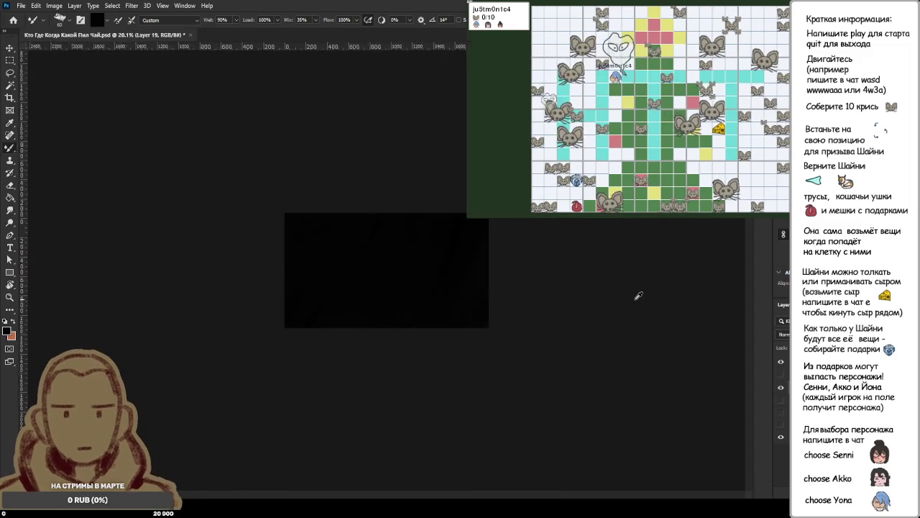
scroll(636, 300, "up", 1)
scroll(639, 295, "up", 3)
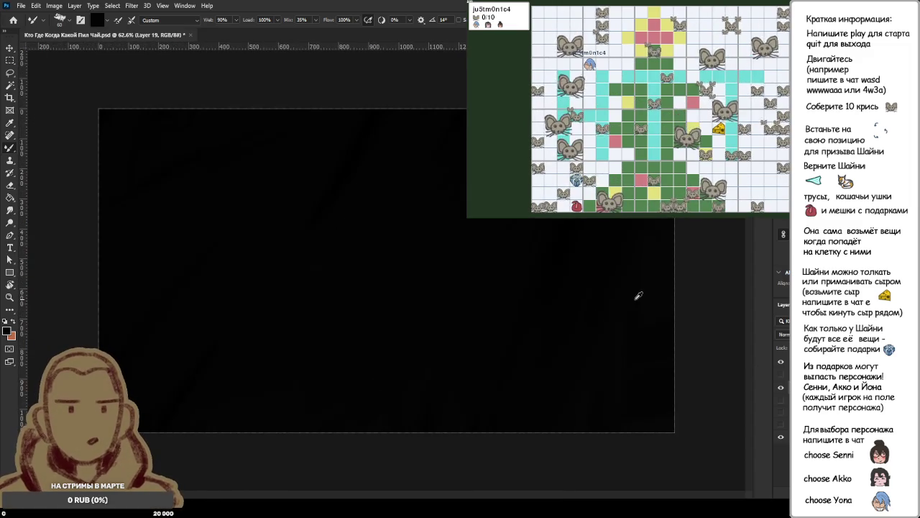
scroll(639, 295, "down", 2)
left_click(781, 374)
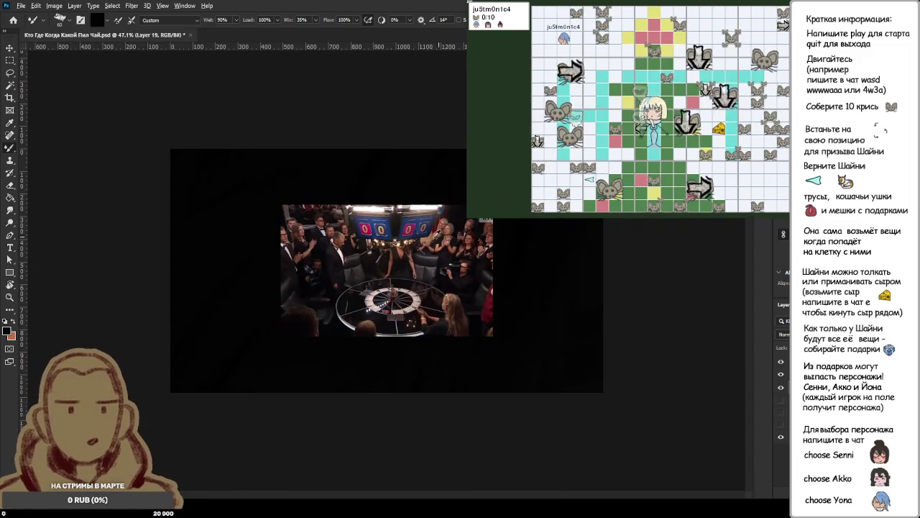
Zoom out and hide the reference photo layer again, leaving only the dark canvas.
scroll(413, 202, "up", 4)
scroll(414, 202, "down", 2)
scroll(421, 207, "up", 3)
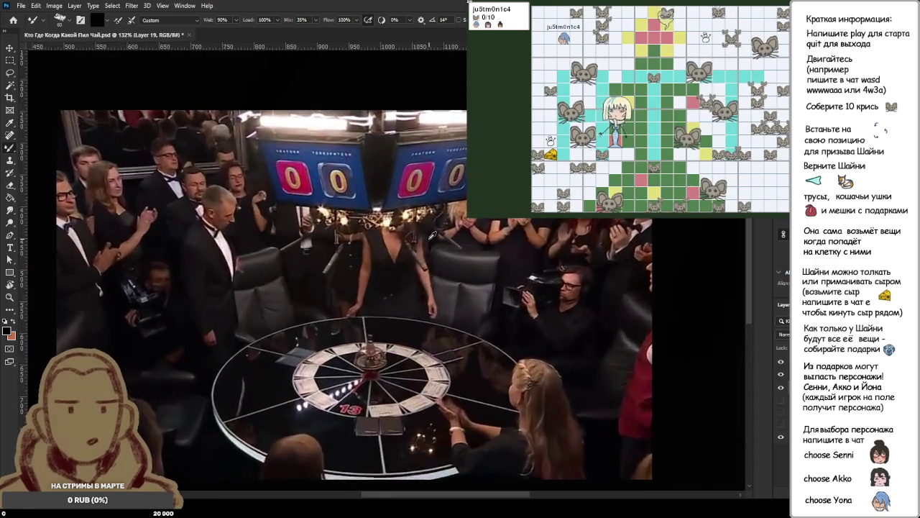
scroll(428, 213, "down", 1)
scroll(433, 215, "down", 1)
scroll(432, 235, "down", 1)
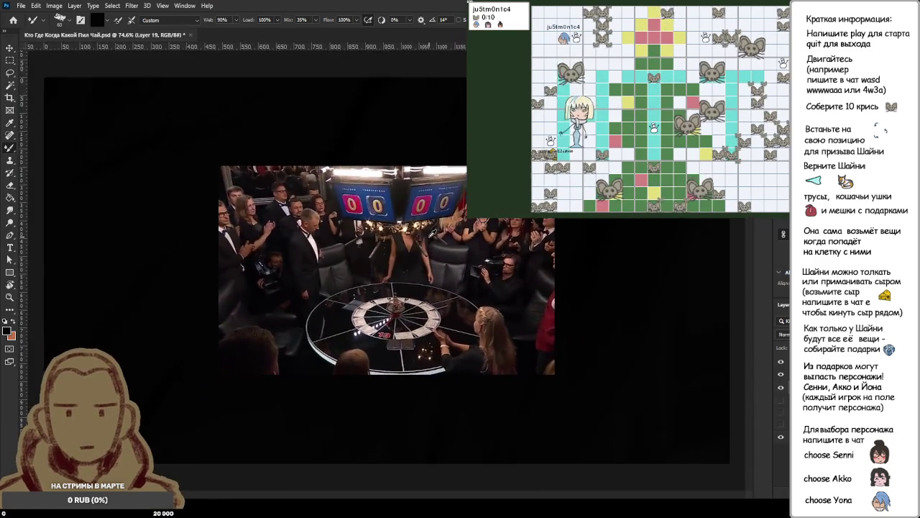
scroll(432, 234, "up", 1)
scroll(431, 233, "up", 1)
scroll(432, 232, "down", 1)
scroll(431, 231, "down", 2)
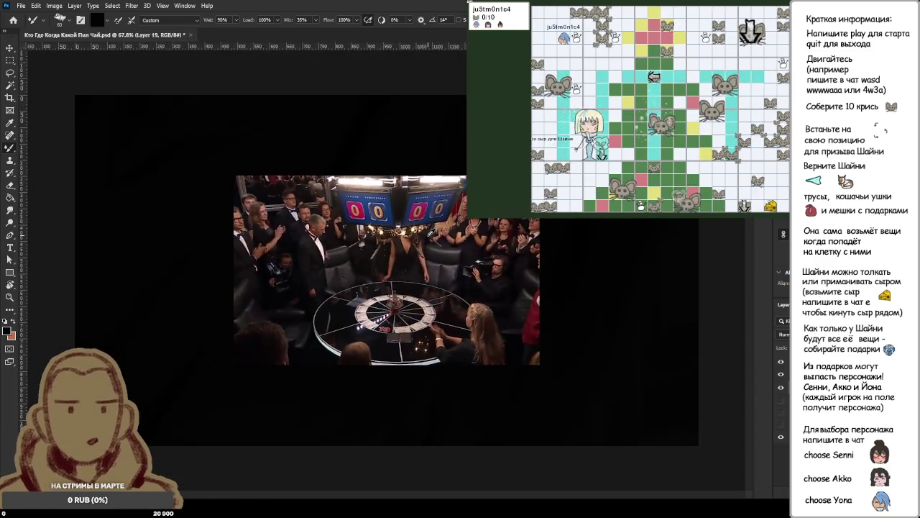
scroll(431, 231, "down", 1)
scroll(431, 232, "up", 1)
scroll(431, 231, "up", 1)
scroll(431, 232, "down", 1)
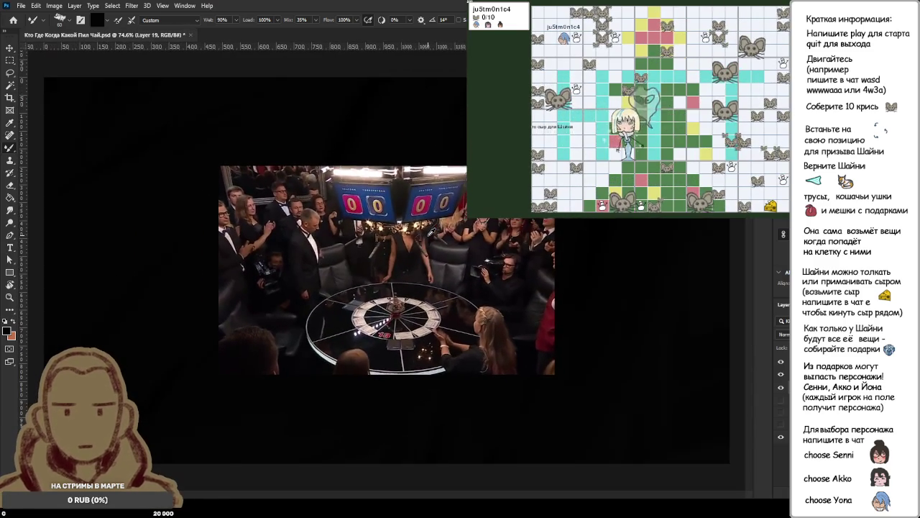
left_click(781, 374)
scroll(563, 342, "down", 4)
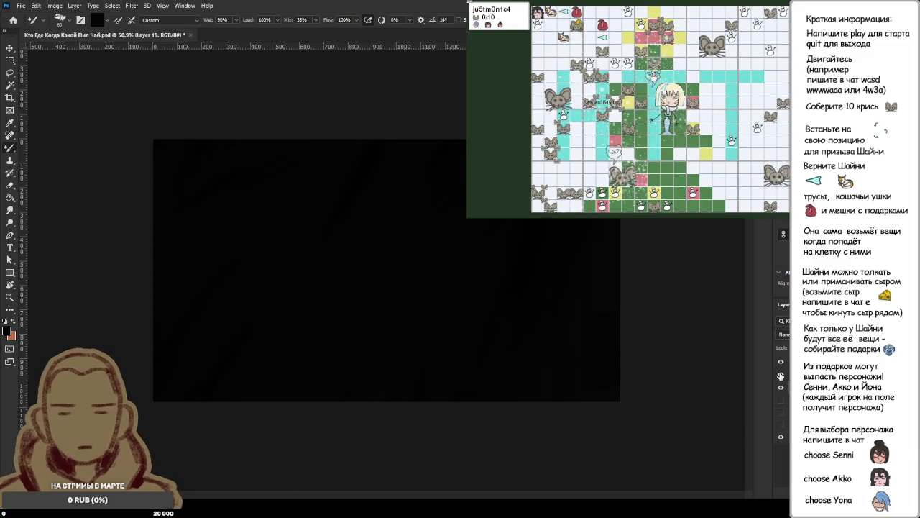
Paste the reference photo back onto the canvas, select all and commit a reset transform.
key("ctrl+v")
key("ctrl+a")
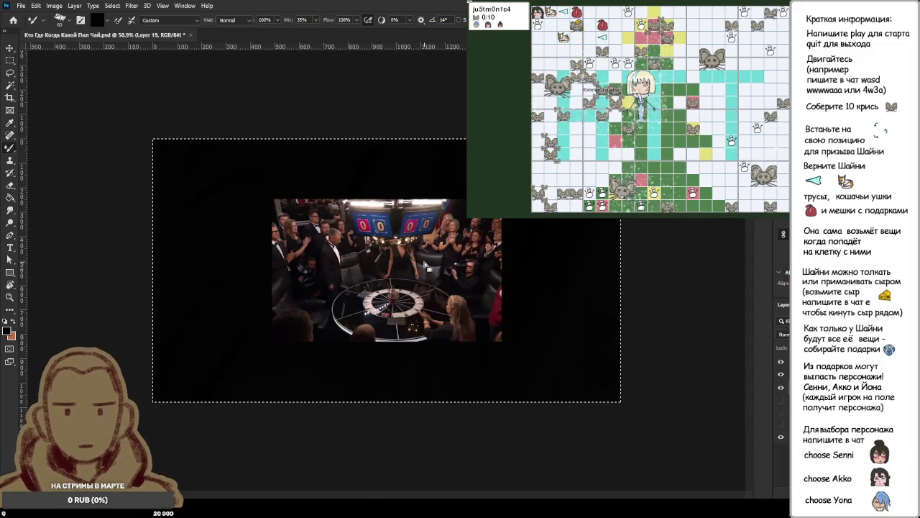
key("ctrl+t")
left_click_drag(442, 344, 501, 235)
key("ctrl+z")
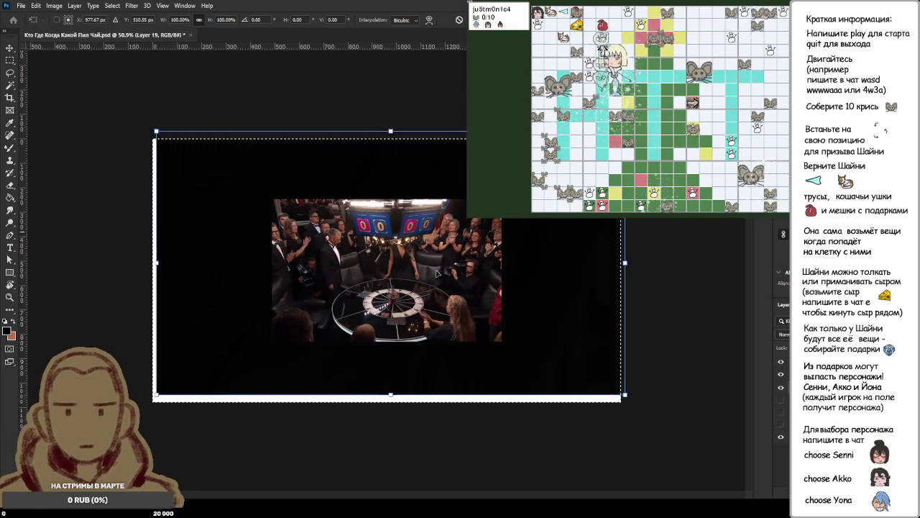
key("Return")
Shift the photo up and right so only its lower-left corner shows near the top.
key("m")
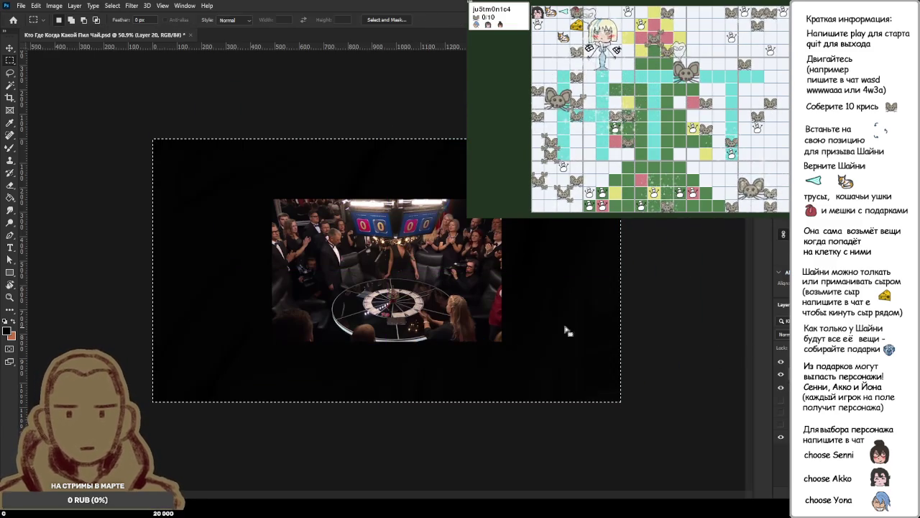
key("ctrl+t")
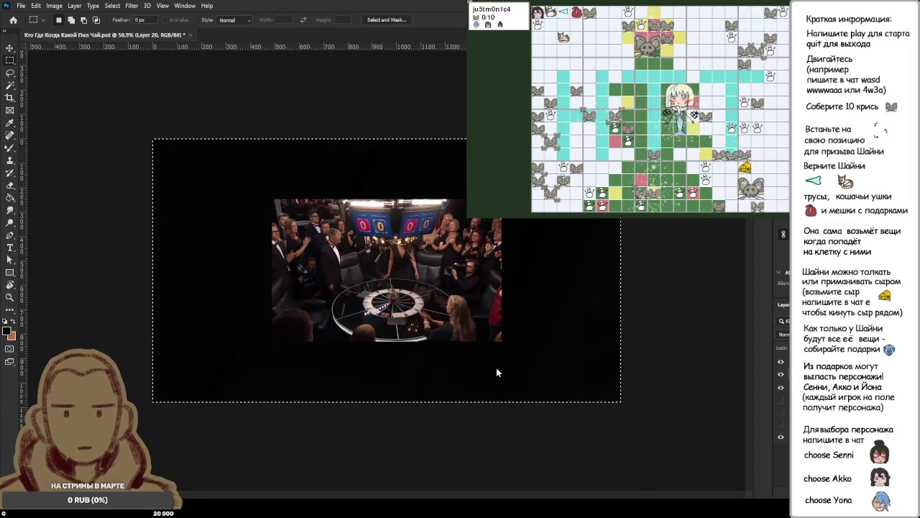
mouse_move(496, 373)
left_mouse_down()
mouse_move(617, 313)
mouse_move(621, 261)
mouse_move(609, 263)
mouse_move(611, 250)
left_mouse_up()
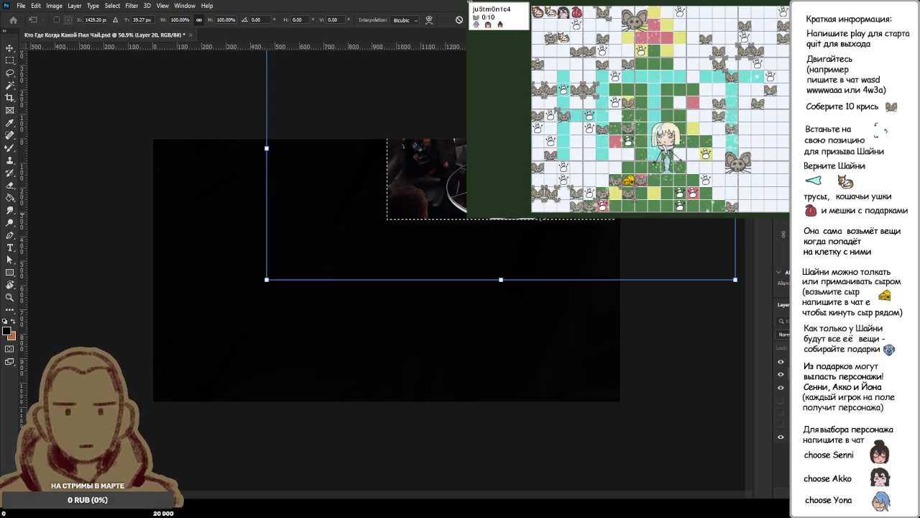
key("Return")
key("m")
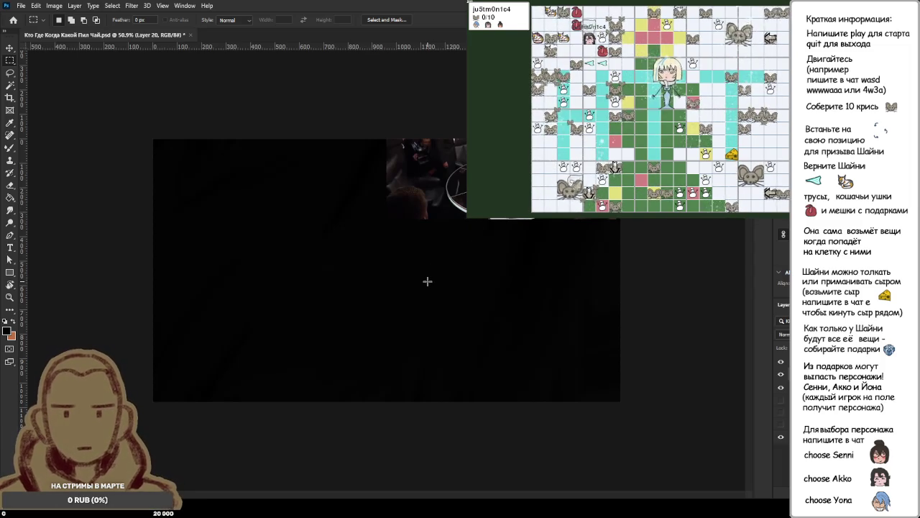
Load the Mixer Brush with white paint.
key("b")
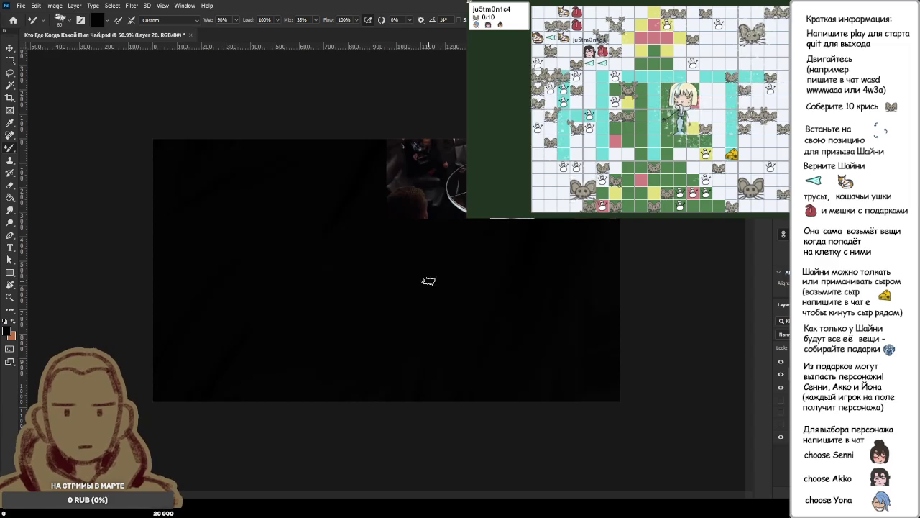
scroll(425, 201, "up", 1)
scroll(425, 202, "up", 1)
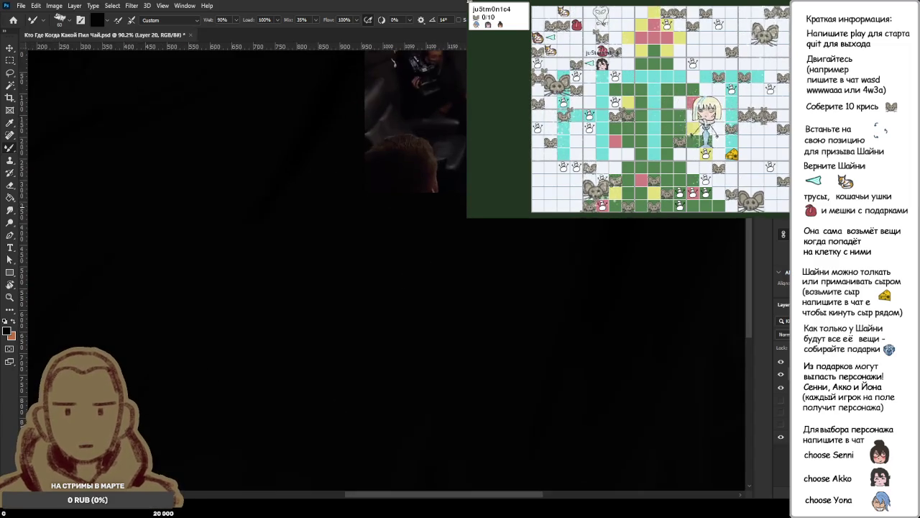
scroll(474, 248, "down", 2)
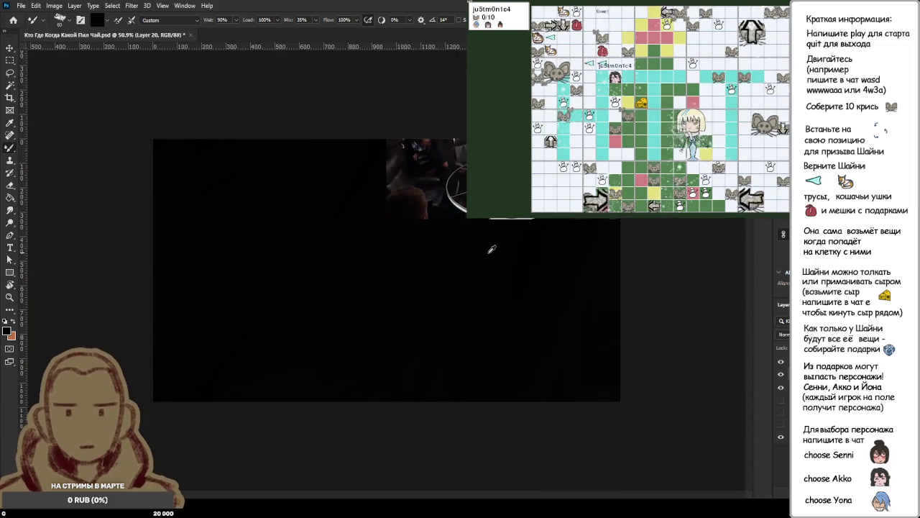
left_click(469, 193, "alt")
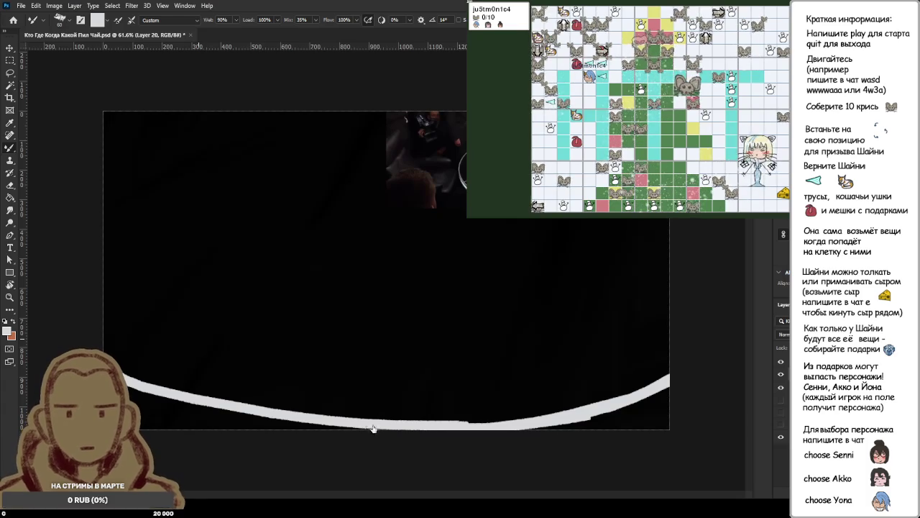
Paint the white rim's left end, upper curve, top edge and lower-left edge.
mouse_move(111, 351)
left_mouse_down()
mouse_move(109, 292)
mouse_move(271, 224)
left_mouse_up()
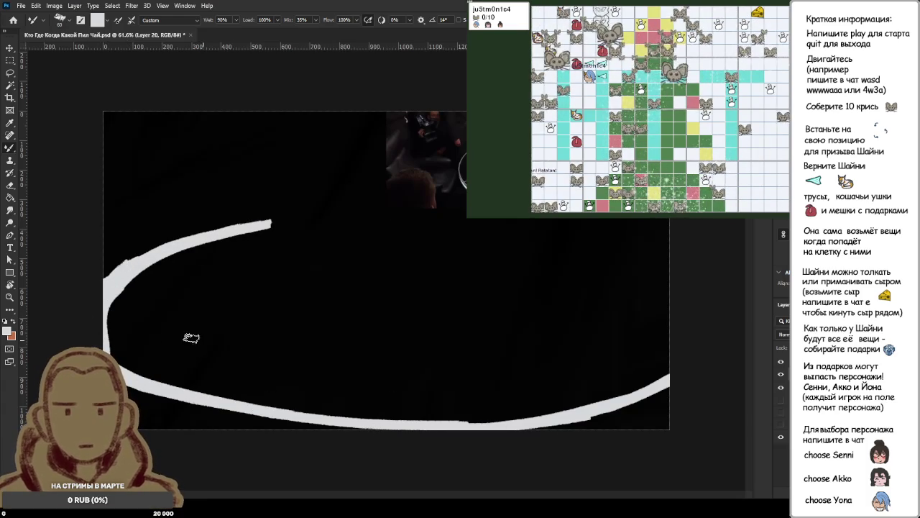
left_click_drag(108, 320, 276, 248)
left_click_drag(119, 291, 355, 232)
mouse_move(155, 273)
left_mouse_down()
mouse_move(360, 232)
mouse_move(503, 233)
mouse_move(734, 344)
left_mouse_up()
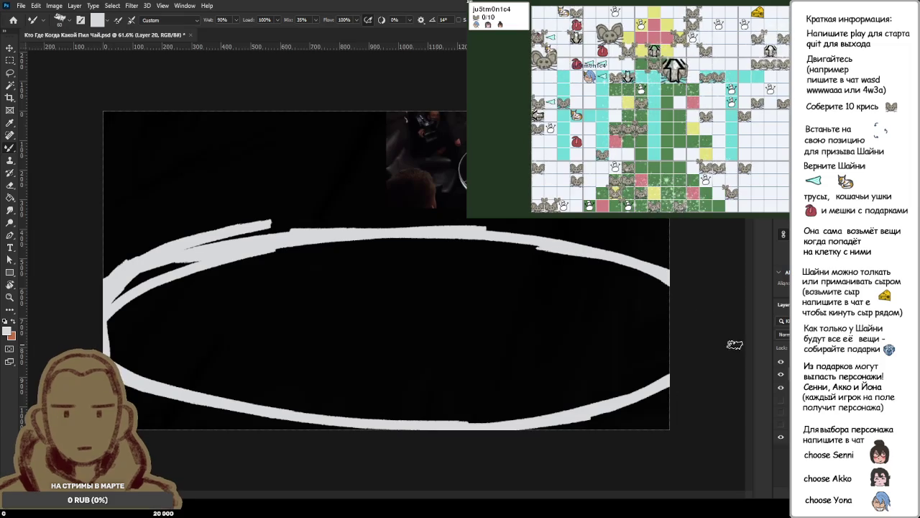
left_click_drag(346, 234, 104, 272)
mouse_move(111, 360)
left_mouse_down()
mouse_move(481, 399)
mouse_move(669, 391)
left_mouse_up()
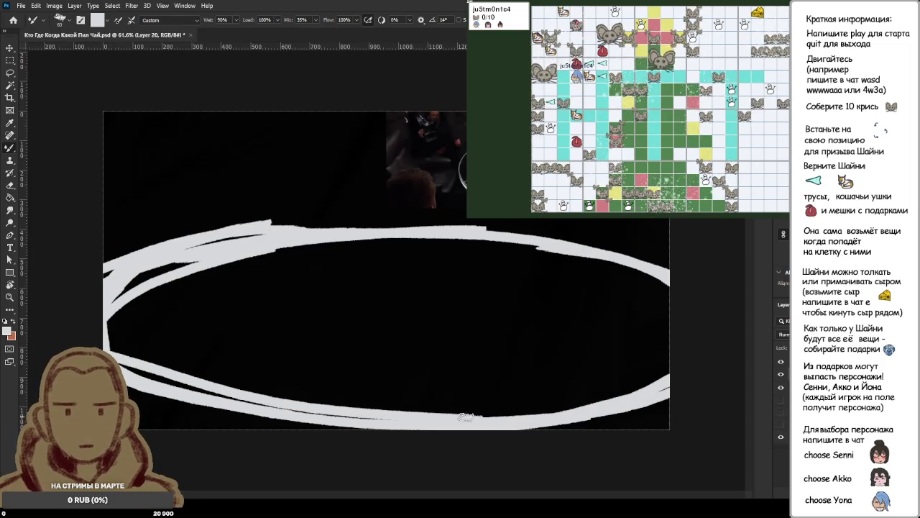
key("e")
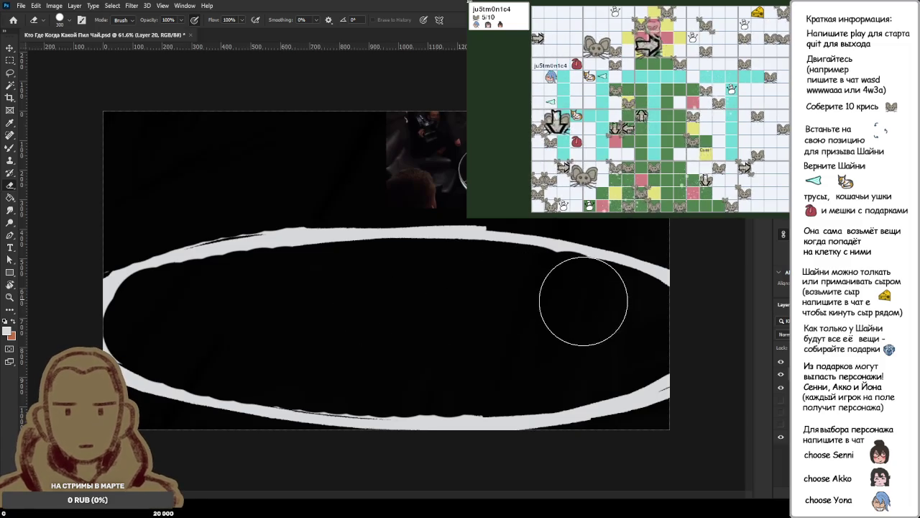
Try erasing the photo corner and the rim's left and bottom edges, undoing each.
left_click_drag(463, 180, 401, 175)
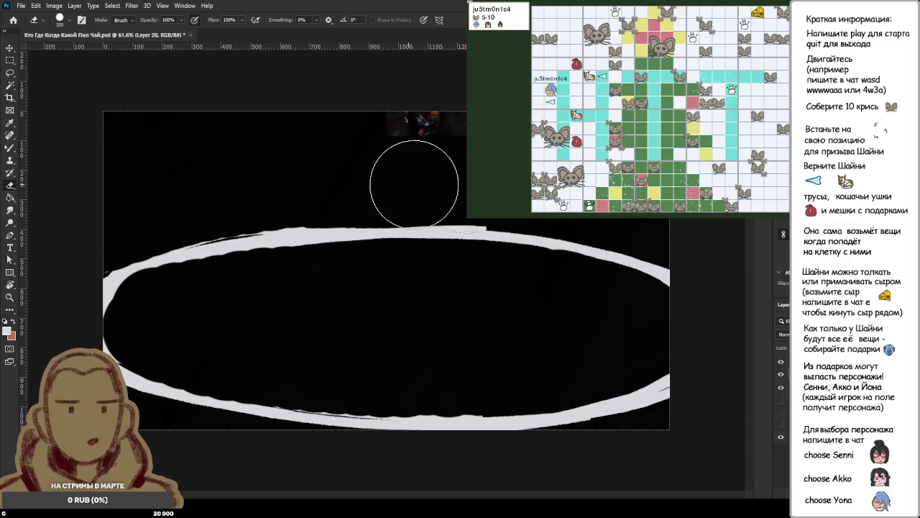
key("ctrl+z")
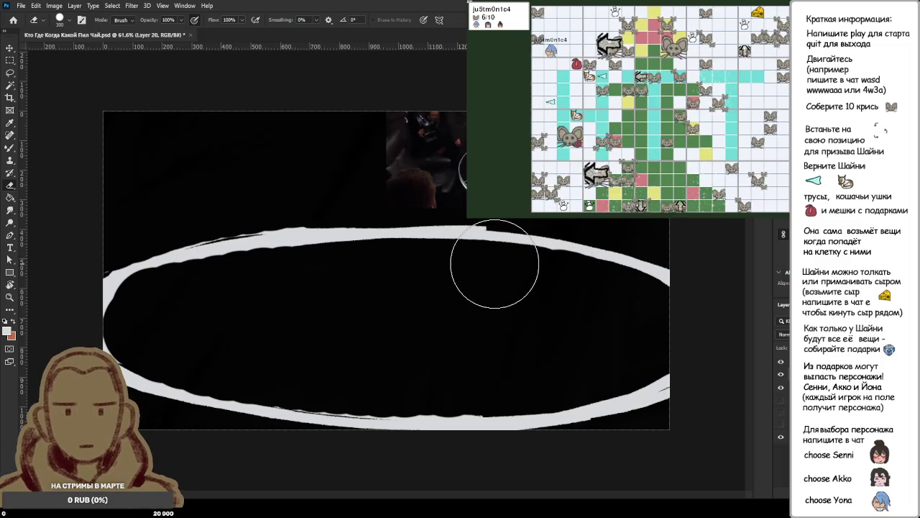
mouse_move(495, 263)
left_mouse_down()
mouse_move(391, 206)
mouse_move(287, 191)
mouse_move(93, 317)
mouse_move(285, 421)
left_mouse_up()
mouse_move(80, 353)
left_mouse_down()
mouse_move(206, 390)
mouse_move(517, 390)
mouse_move(508, 411)
left_mouse_up()
key("ctrl+z")
Toggle visibility across Layers 19 and 20 to hide the thick white rim strokes.
key("b")
key("alt+bracketleft")
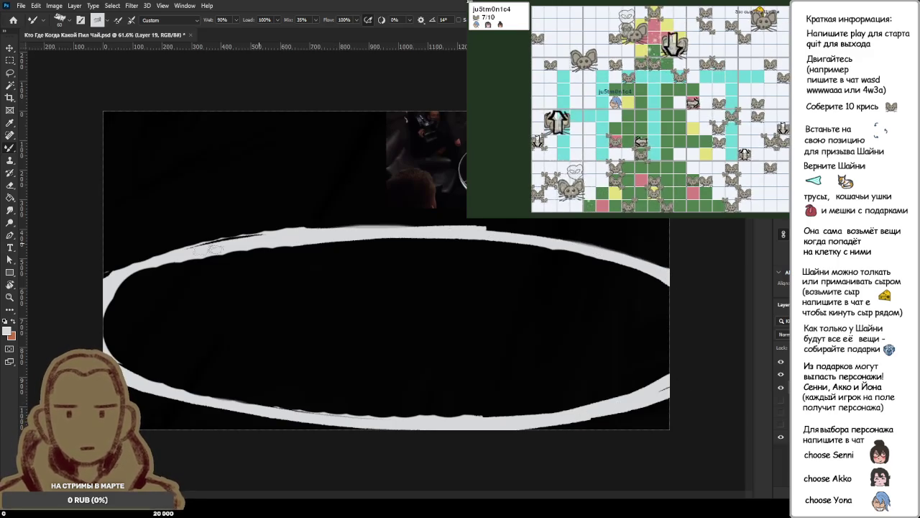
left_click(781, 375)
left_click(781, 376)
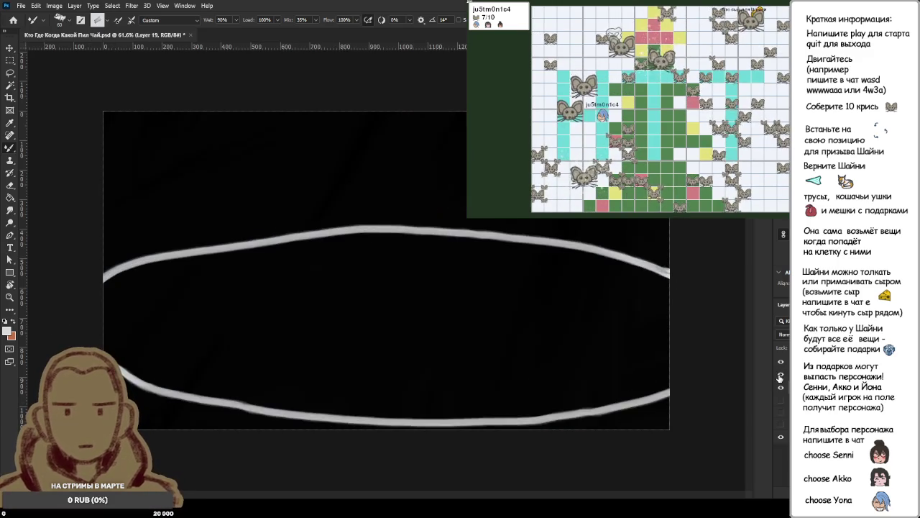
left_click(781, 376)
key("alt+bracketright")
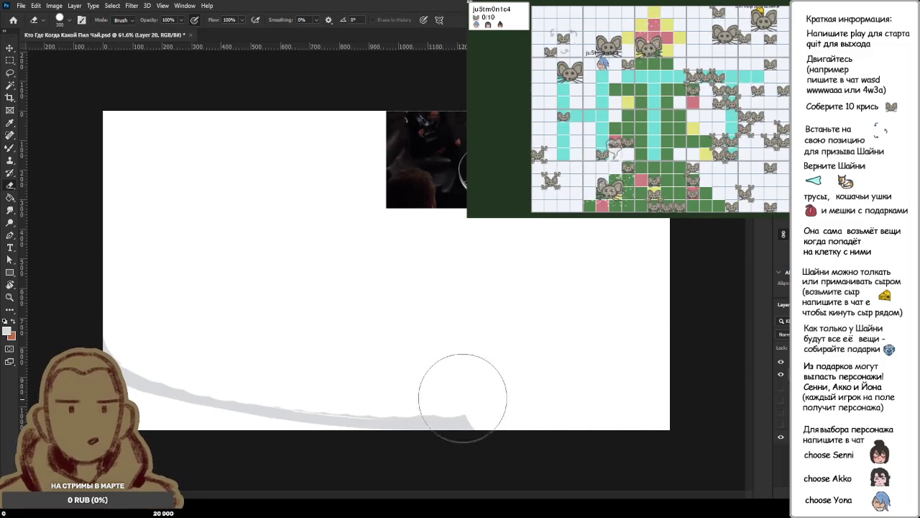
left_click(781, 375)
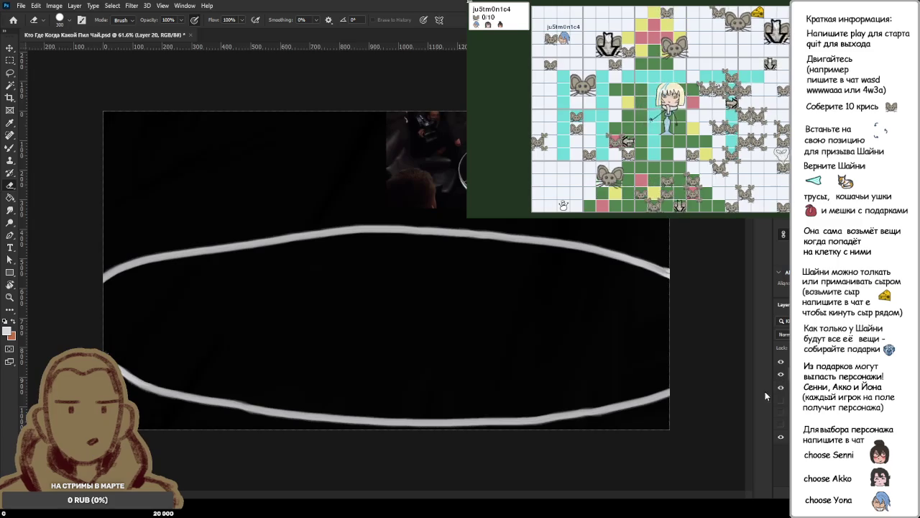
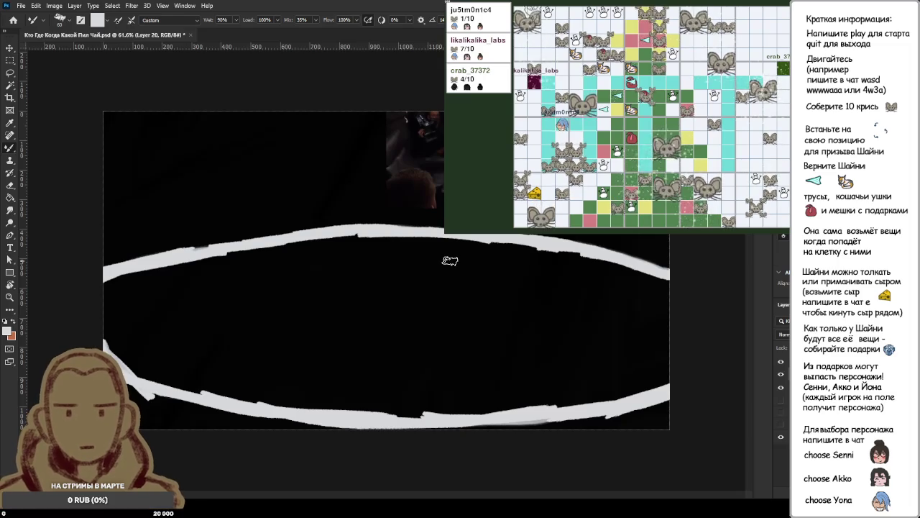
Paint a white dot at the centre of the large ellipse.
scroll(449, 260, "up", 2)
scroll(450, 260, "down", 2)
scroll(452, 259, "up", 2)
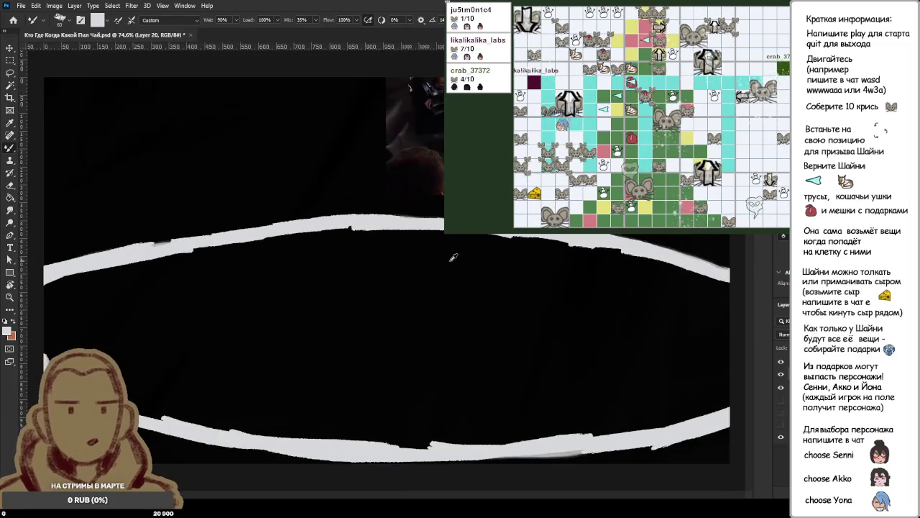
scroll(453, 257, "down", 1)
scroll(453, 256, "down", 1)
scroll(454, 256, "up", 1)
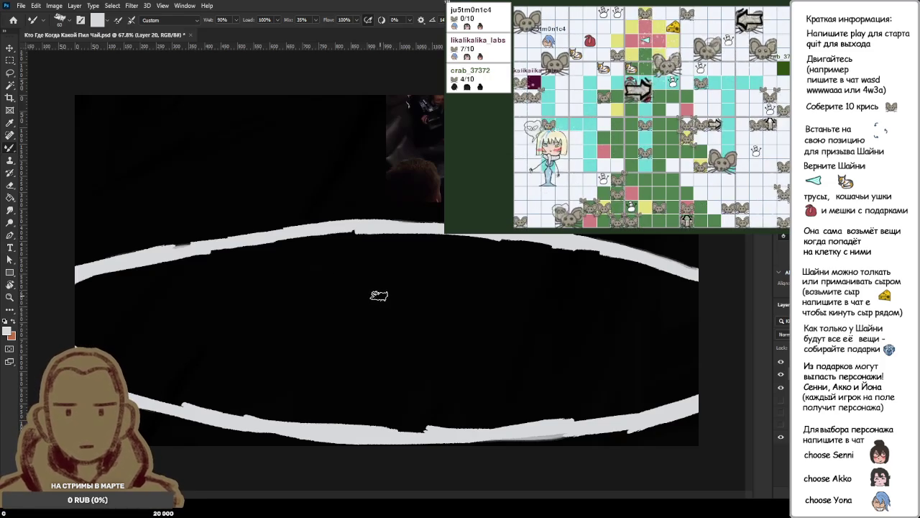
left_click_drag(401, 304, 405, 303)
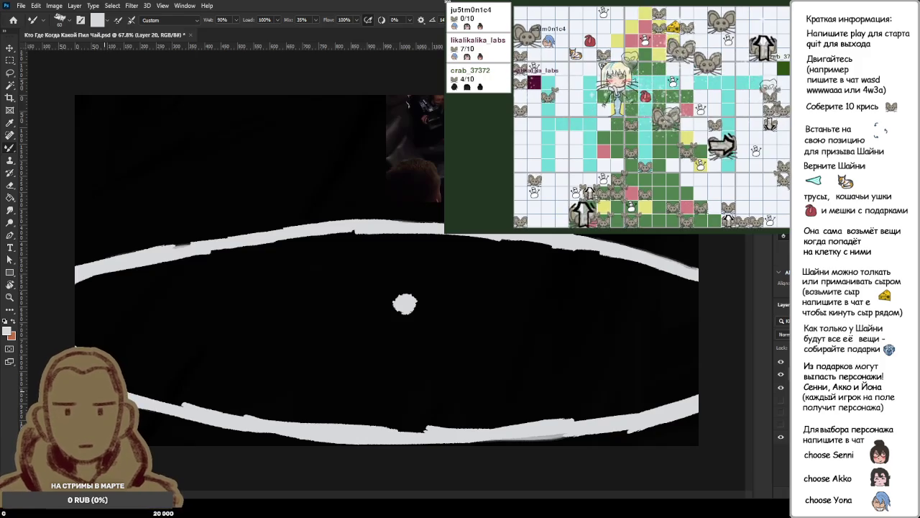
Paint three straight white spokes crossing the ellipse through the centre dot: lower-left, top diagonal, left edge.
left_click_drag(133, 386, 401, 304)
key("ctrl+z")
left_click_drag(133, 385, 410, 303)
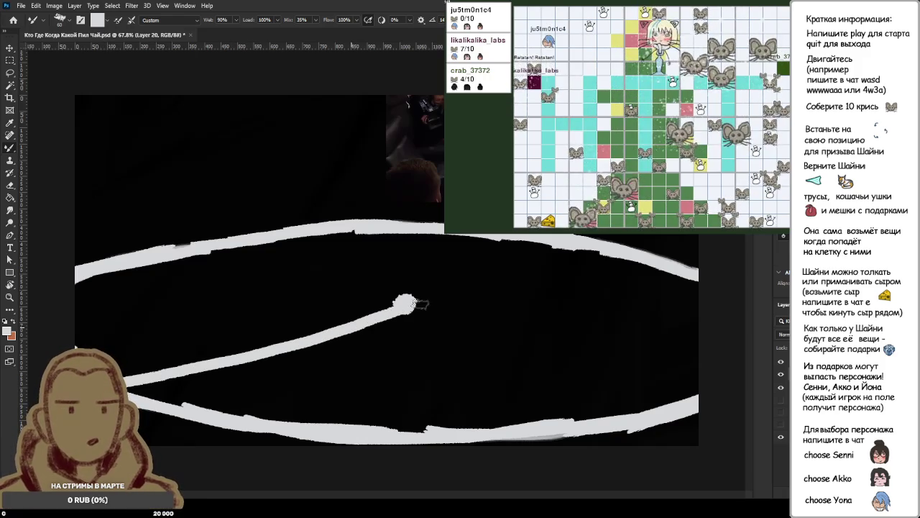
key("ctrl+z")
left_click_drag(131, 384, 548, 258)
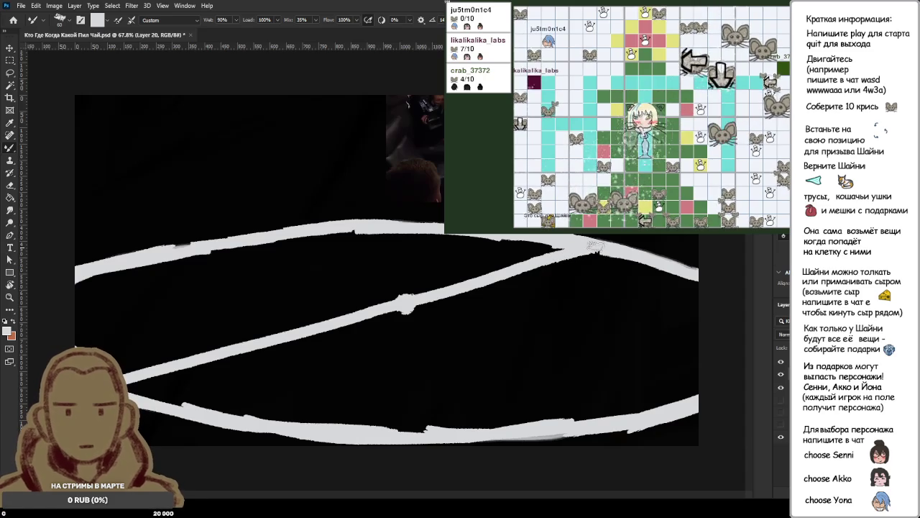
left_click_drag(327, 232, 503, 424)
key("ctrl+z")
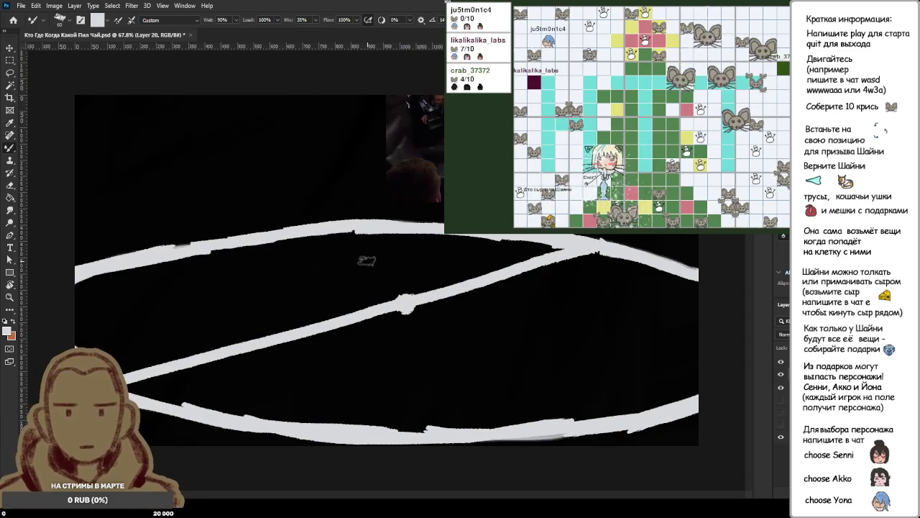
left_click_drag(345, 225, 509, 426)
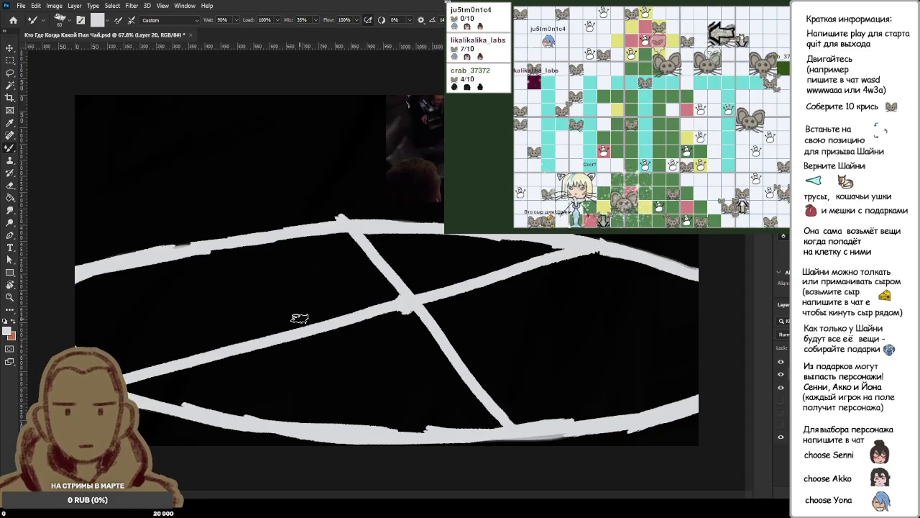
left_click_drag(76, 277, 699, 326)
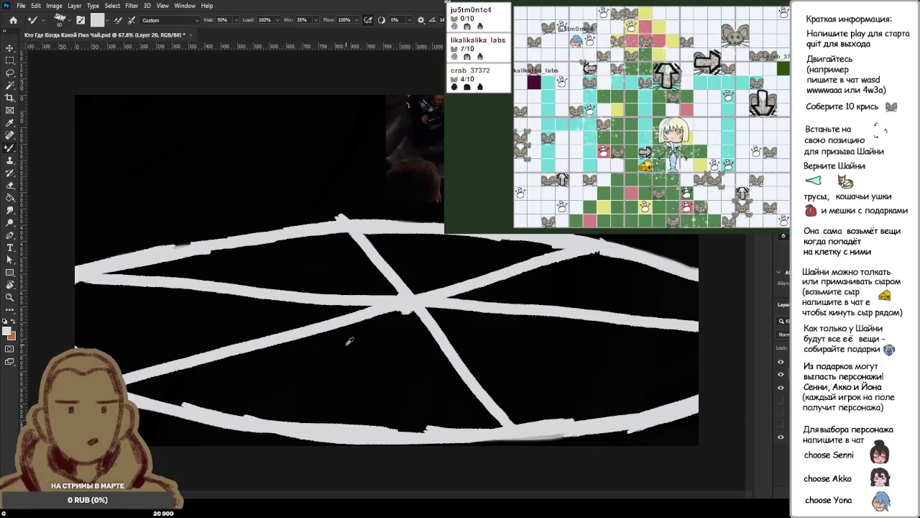
scroll(349, 341, "up", 1)
scroll(348, 342, "up", 1)
scroll(349, 341, "down", 2)
scroll(348, 342, "down", 1)
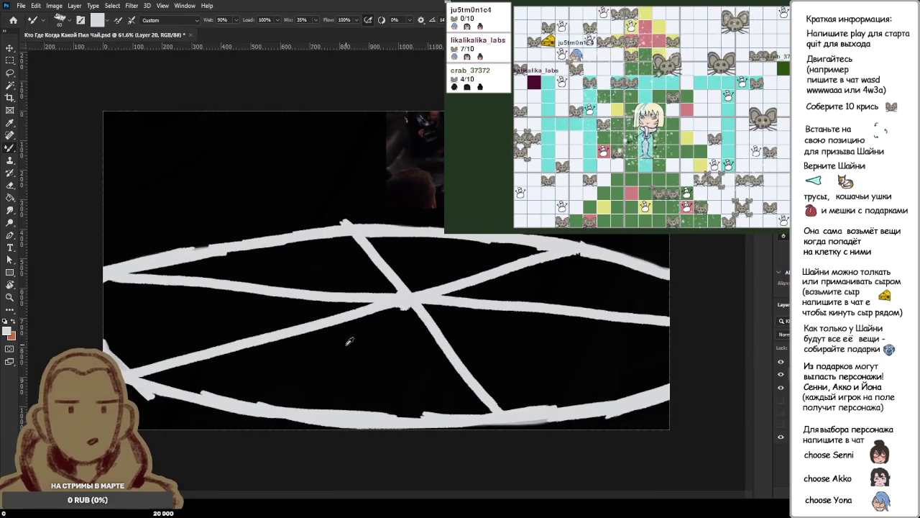
scroll(349, 341, "up", 1)
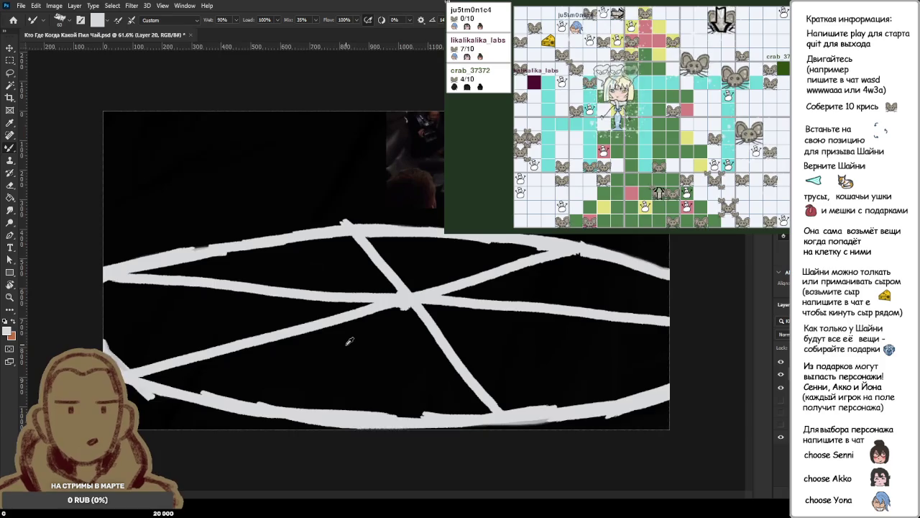
scroll(349, 342, "up", 1)
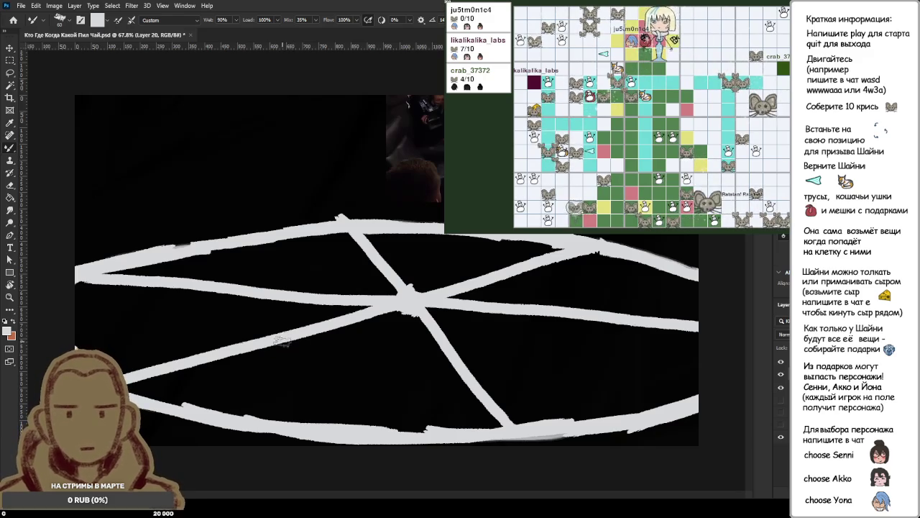
Paint an inner white ellipse around the centre with spokes radiating toward the upper right.
mouse_move(268, 336)
left_mouse_down()
mouse_move(395, 364)
mouse_move(518, 353)
mouse_move(573, 325)
left_mouse_up()
mouse_move(279, 339)
left_mouse_down()
mouse_move(252, 309)
mouse_move(306, 266)
mouse_move(377, 261)
mouse_move(509, 272)
mouse_move(574, 297)
mouse_move(567, 330)
left_mouse_up()
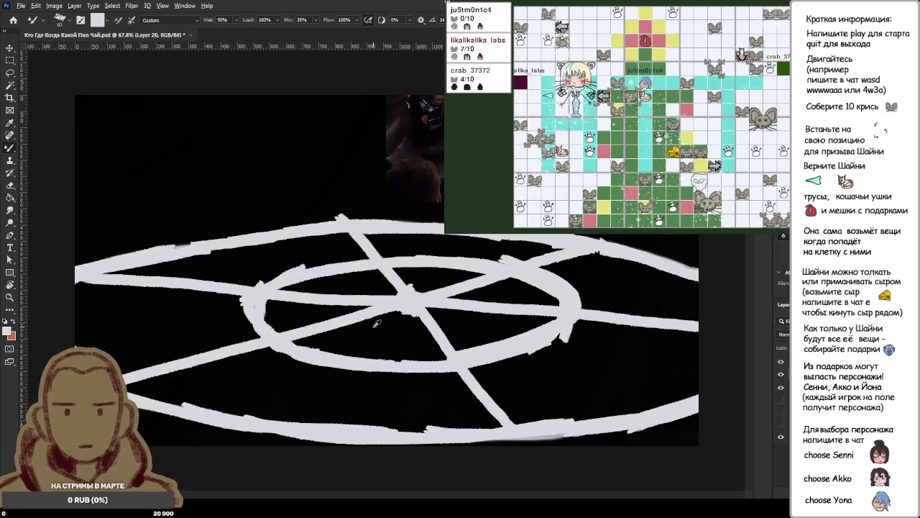
mouse_move(404, 307)
left_mouse_down()
mouse_move(365, 359)
mouse_move(482, 324)
mouse_move(528, 332)
mouse_move(551, 289)
left_mouse_up()
key("ctrl+z")
left_click_drag(425, 296, 562, 277)
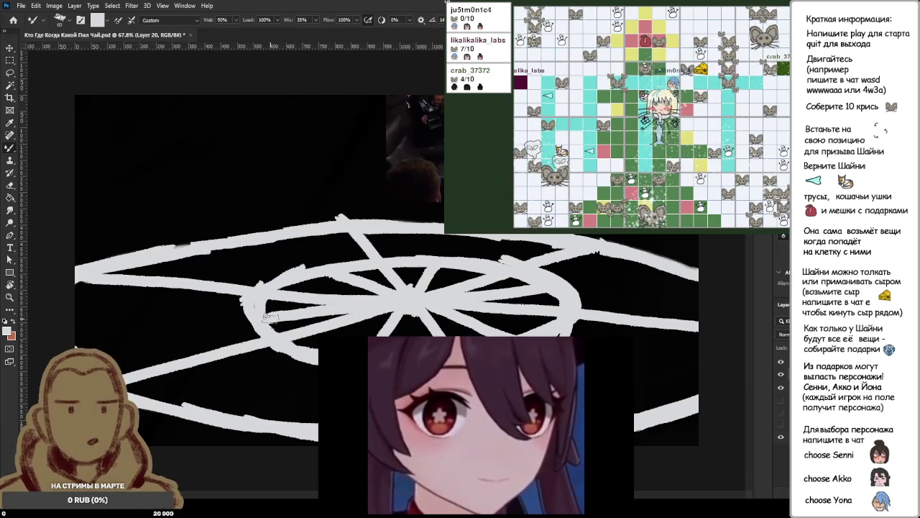
Fill the dark gaps between the inner spokes with white.
scroll(320, 312, "up", 1)
scroll(309, 306, "down", 2)
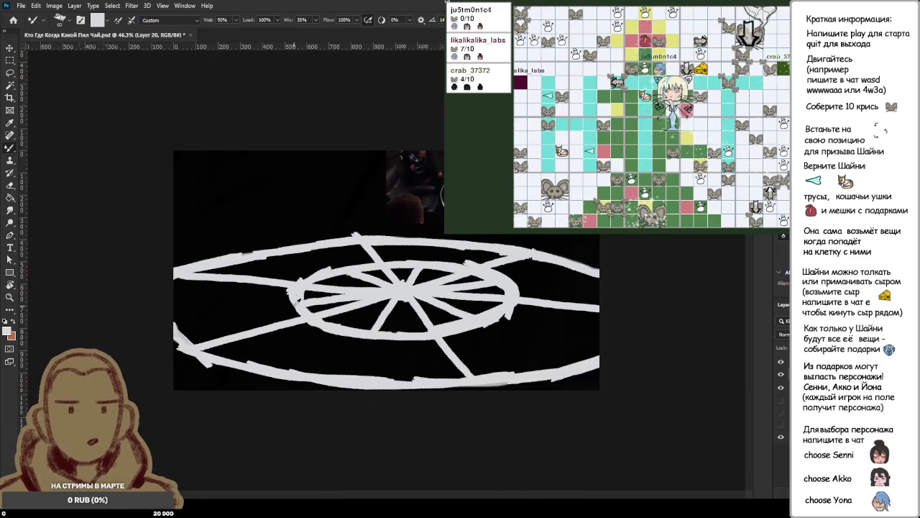
scroll(294, 300, "up", 3)
scroll(294, 300, "down", 1)
scroll(321, 293, "down", 1)
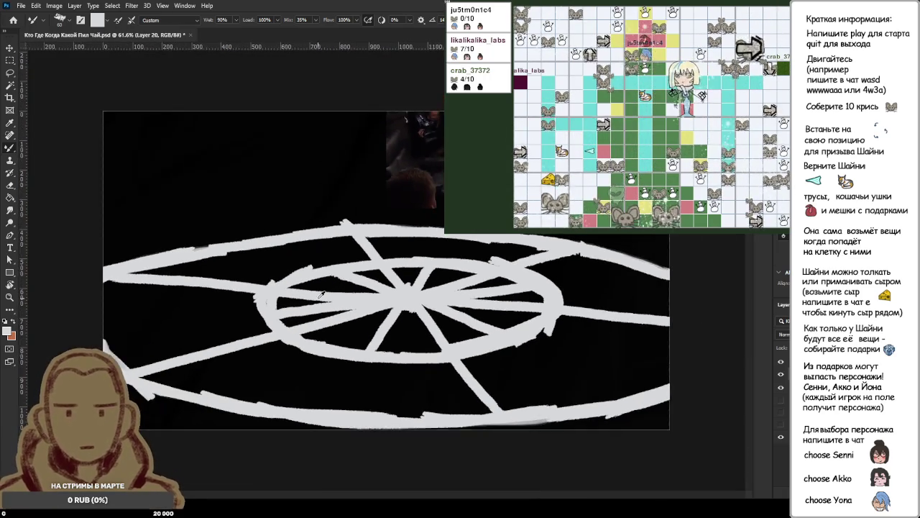
scroll(321, 293, "up", 1)
scroll(322, 294, "up", 1)
mouse_move(321, 293)
left_mouse_down()
mouse_move(273, 305)
mouse_move(341, 346)
left_mouse_up()
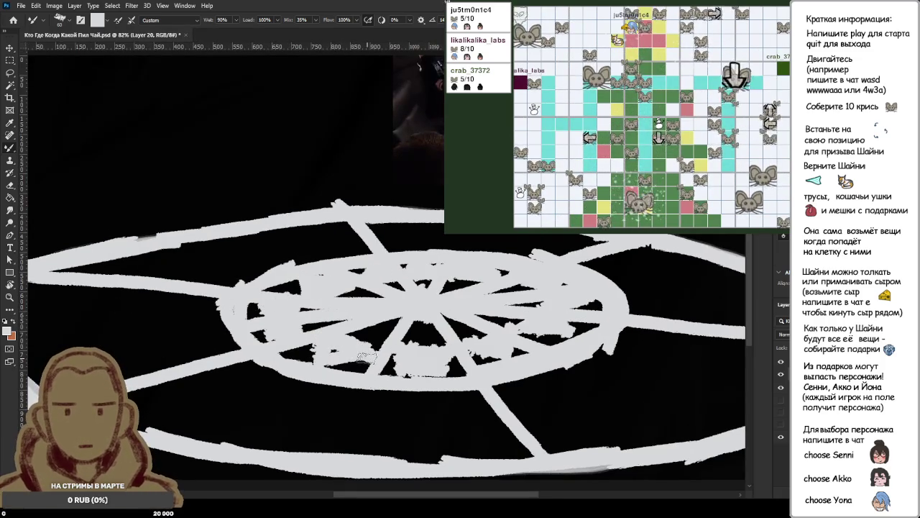
Paint over more of the black gaps in the lower inner ring with white.
scroll(338, 349, "down", 3)
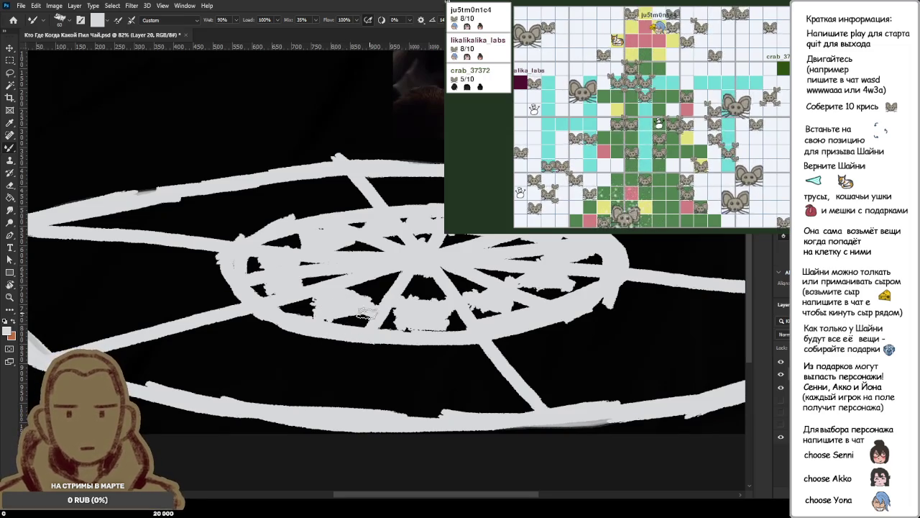
scroll(96, 337, "up", 1)
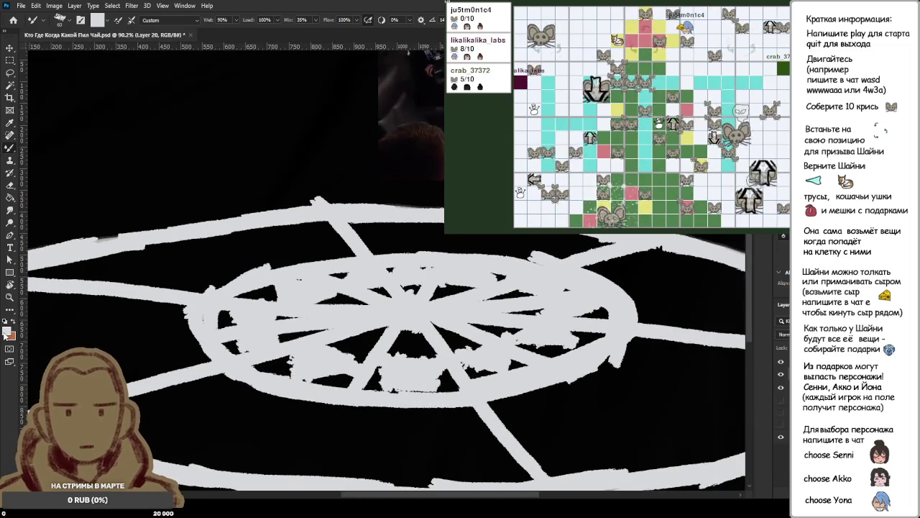
key("i")
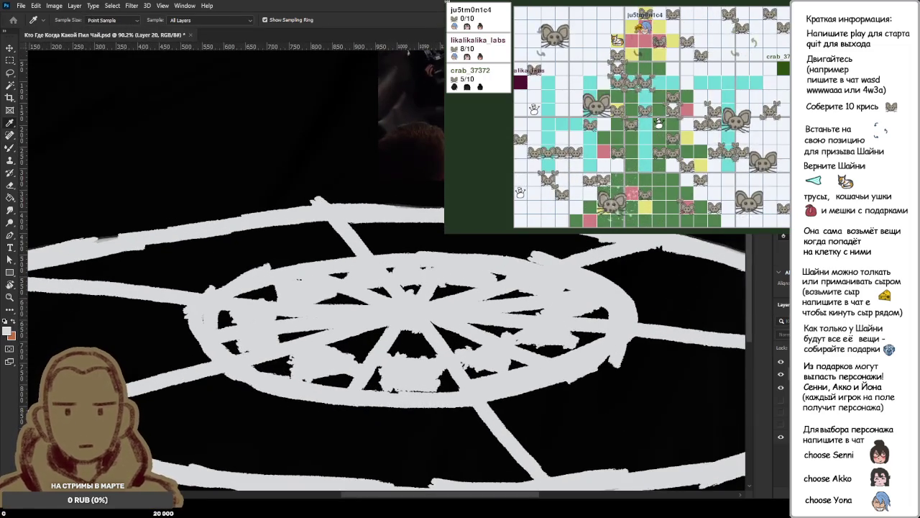
Dab the sampled light blue along the inner ring's lower and upper rims.
key("b")
left_click_drag(388, 368, 396, 380)
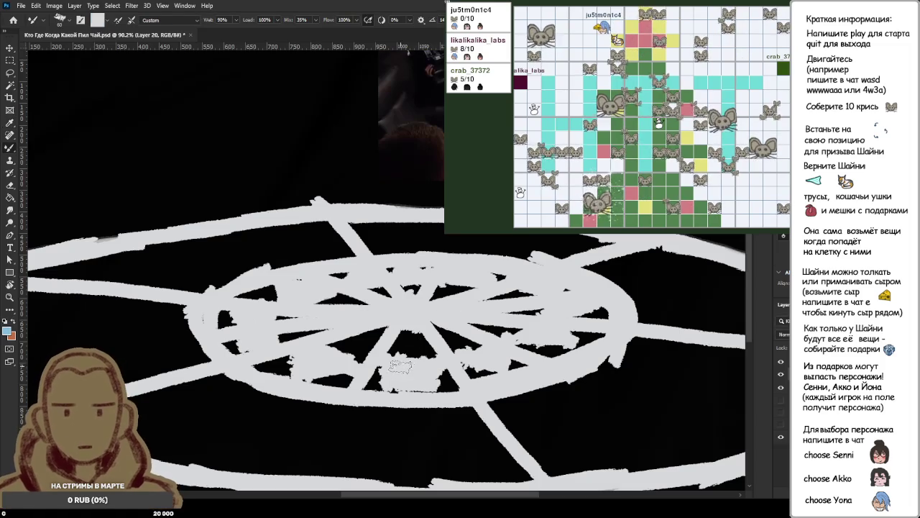
left_click_drag(464, 356, 561, 333)
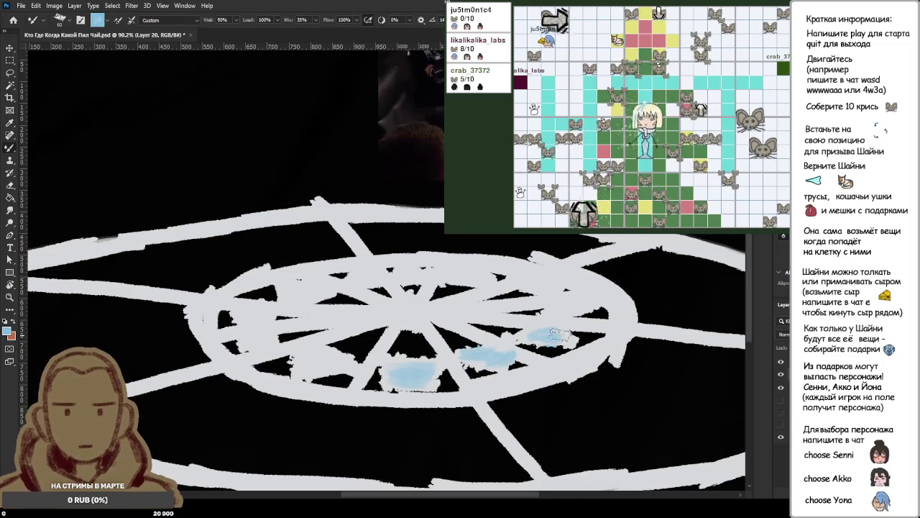
left_click_drag(577, 302, 566, 310)
left_click_drag(529, 280, 550, 288)
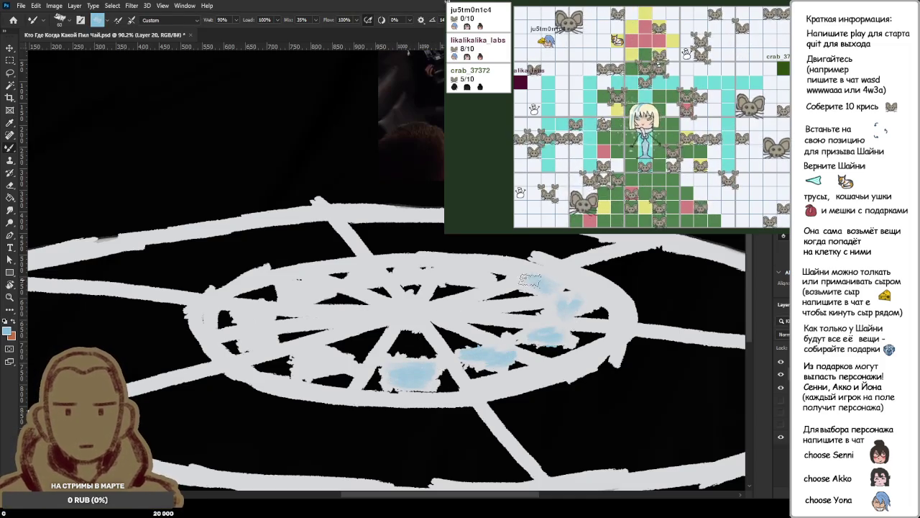
mouse_move(460, 272)
left_mouse_down()
mouse_move(293, 293)
mouse_move(244, 320)
mouse_move(251, 349)
left_mouse_up()
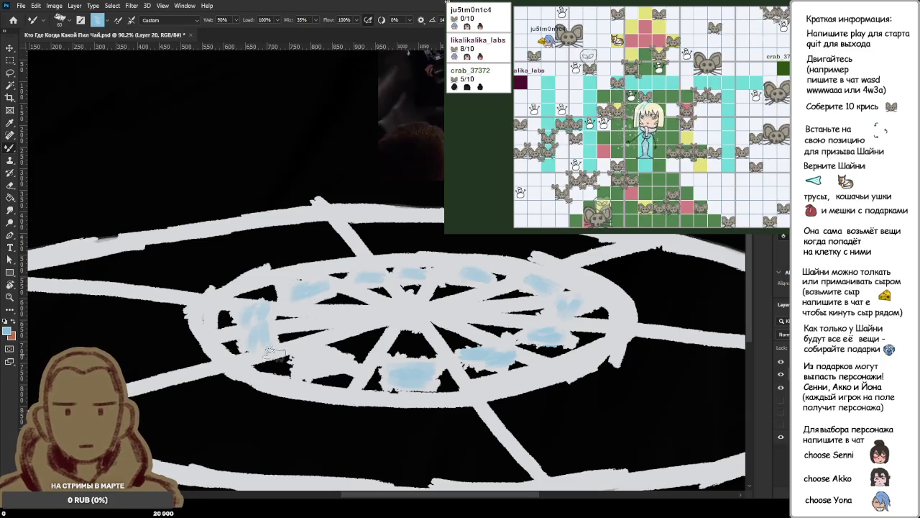
Hide the wheel layer so only the outer ellipse outline shows.
scroll(442, 377, "down", 3)
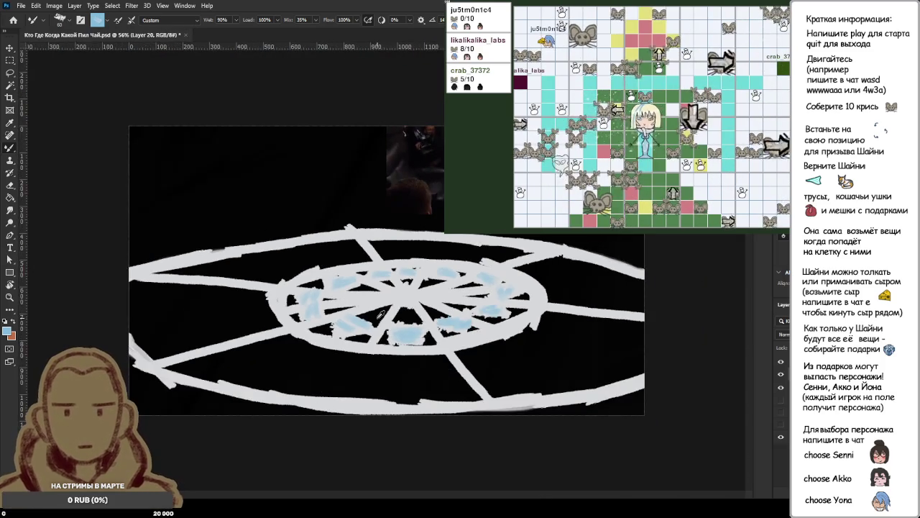
scroll(379, 314, "up", 1)
scroll(379, 316, "up", 1)
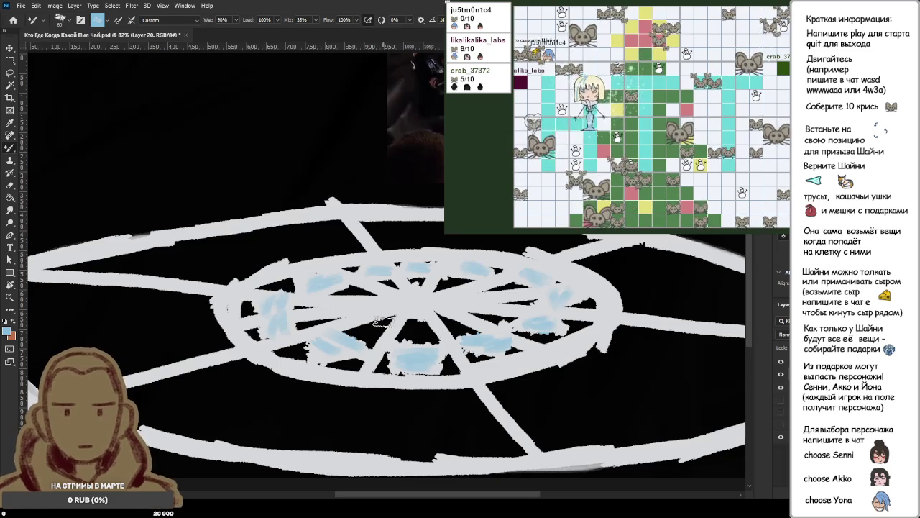
left_click(781, 374)
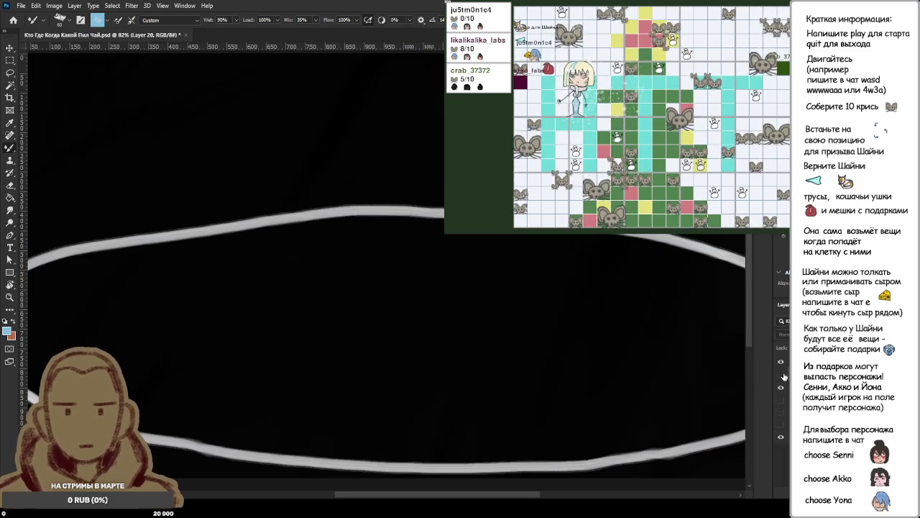
Show the wheel layer again and copy a lasso-selected lower wheel area to a new layer.
left_click(781, 373)
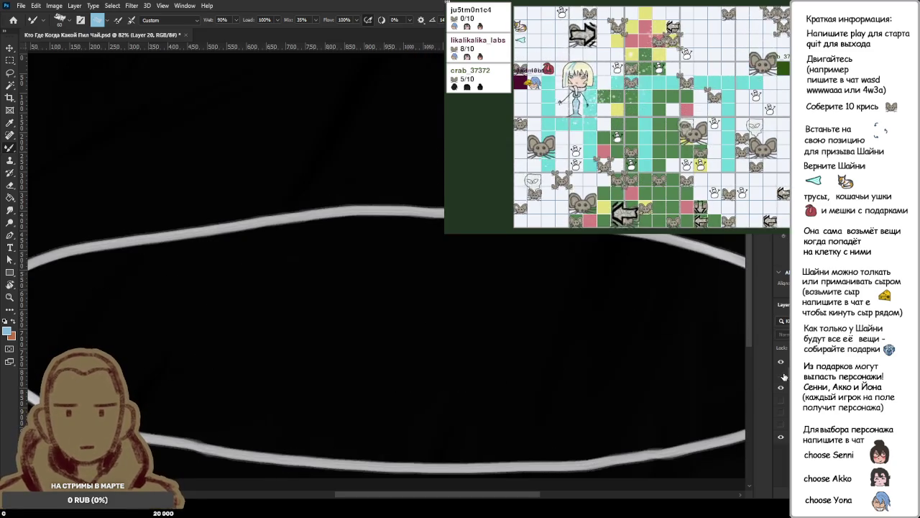
left_click(781, 374)
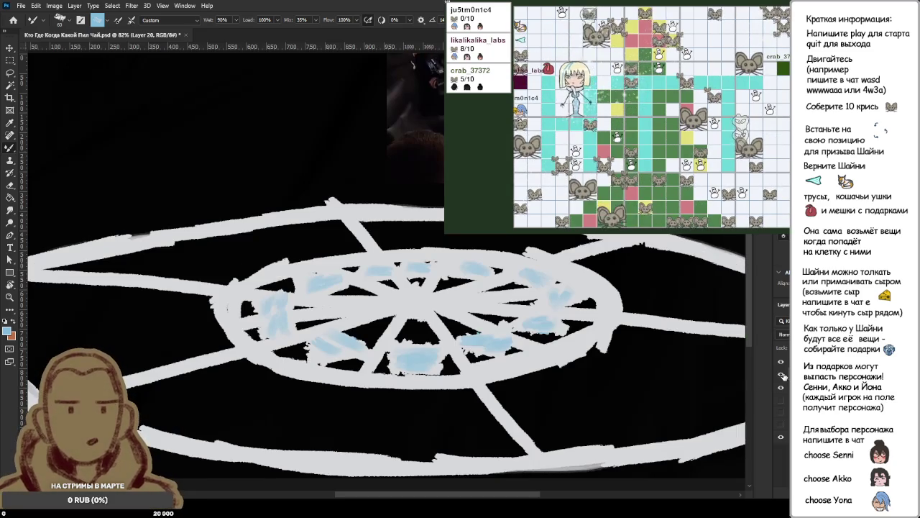
key("l")
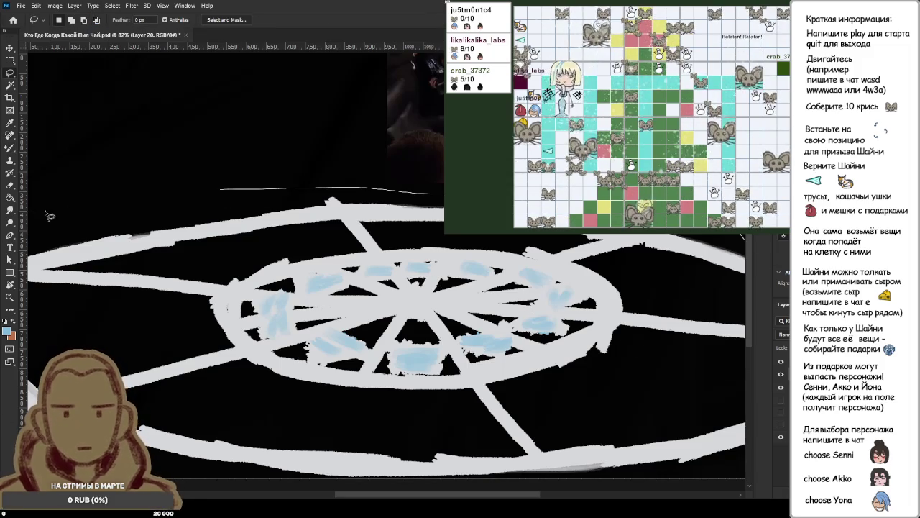
left_click_drag(47, 214, 304, 191)
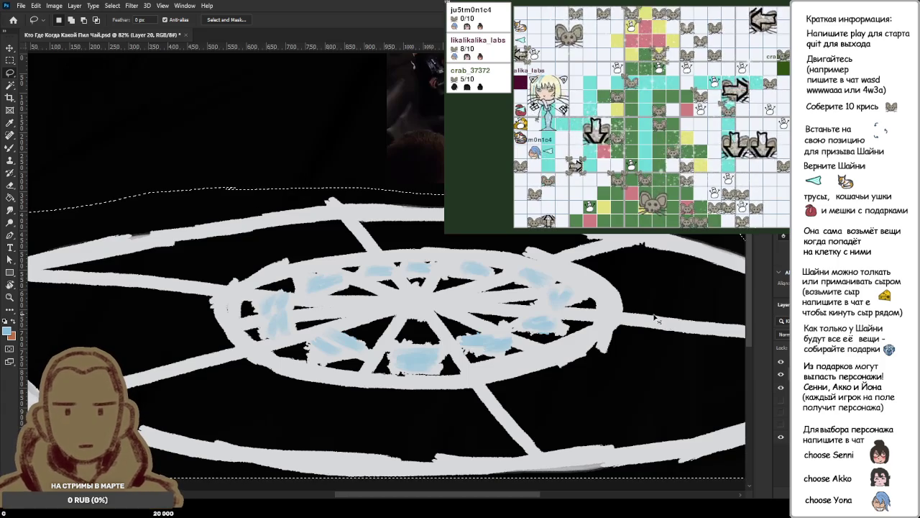
key("ctrl+j")
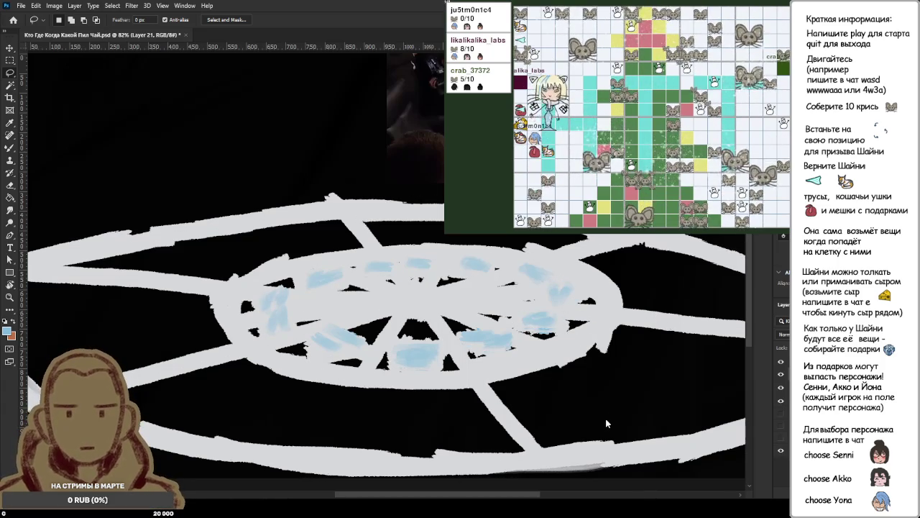
Nudge the copied layer with the arrow keys, commit, and make Layer 21 active again.
key("ctrl+t")
key("Down")
key("Down")
key("Down")
key("Down")
key("Down")
key("Down")
key("Down")
key("Down")
key("Down")
key("Down")
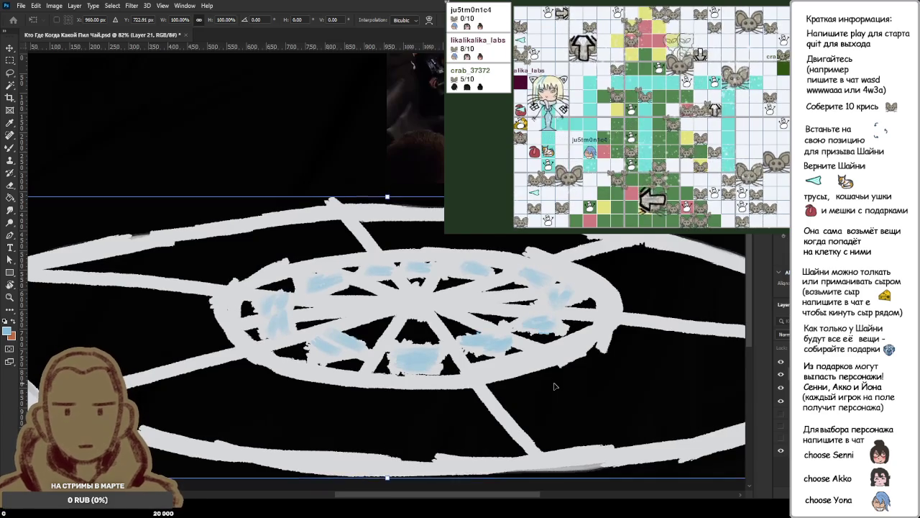
key("Down")
key("Down")
key("Down")
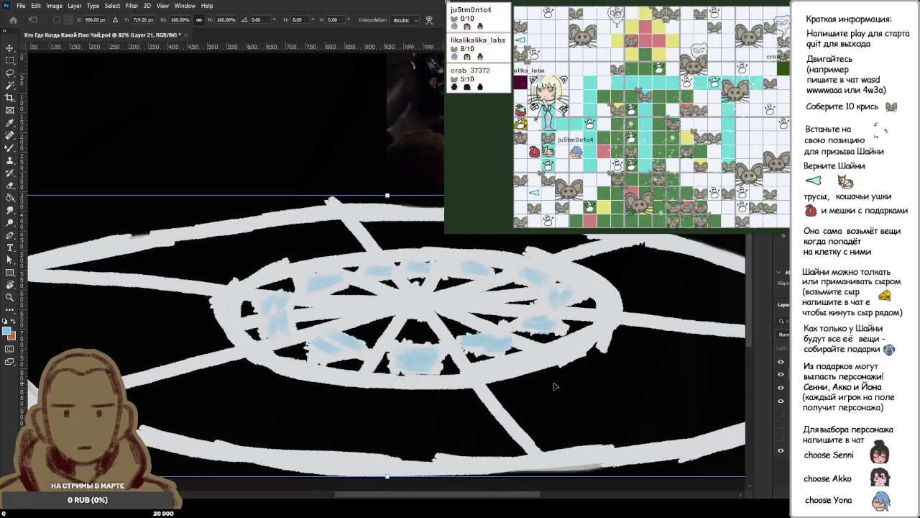
key("Up")
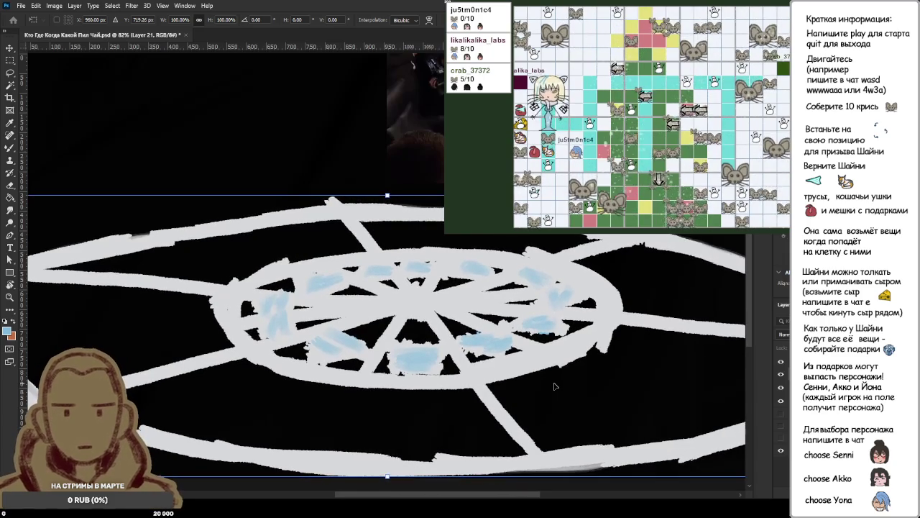
key("Up")
key("Return")
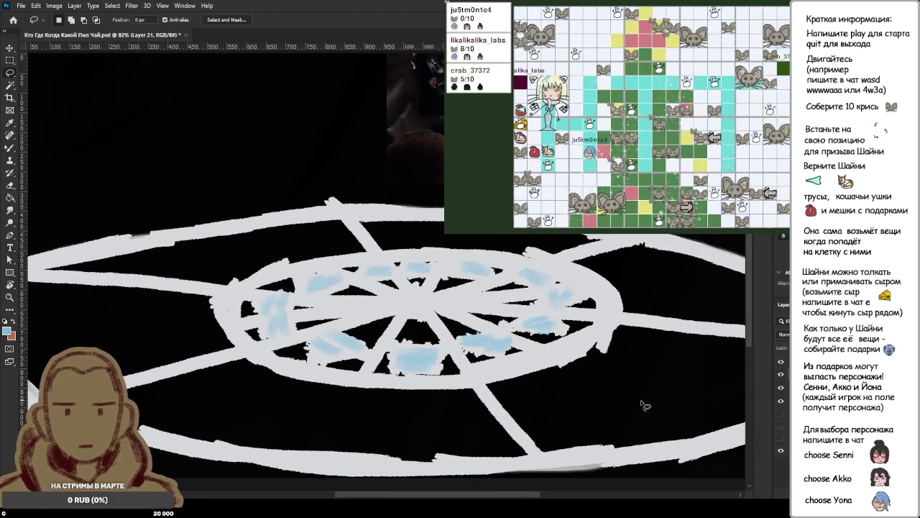
key("ctrl+d")
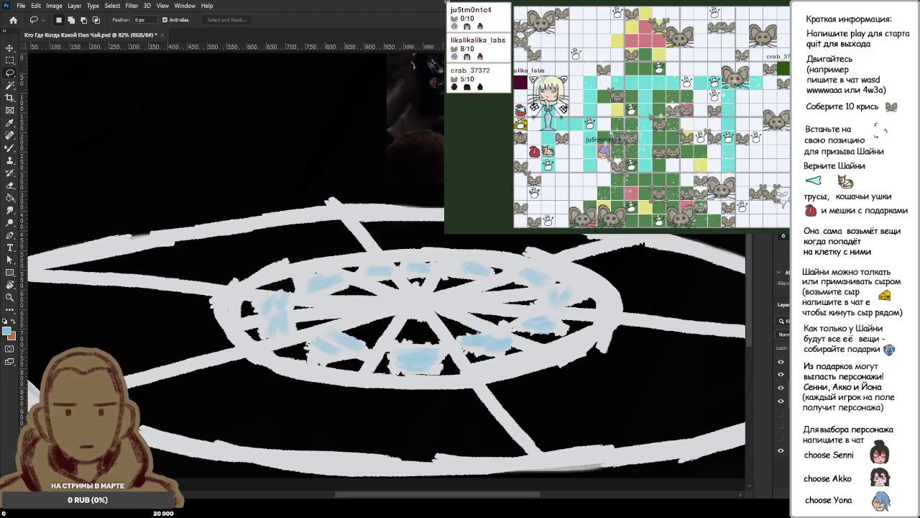
key("ctrl+z")
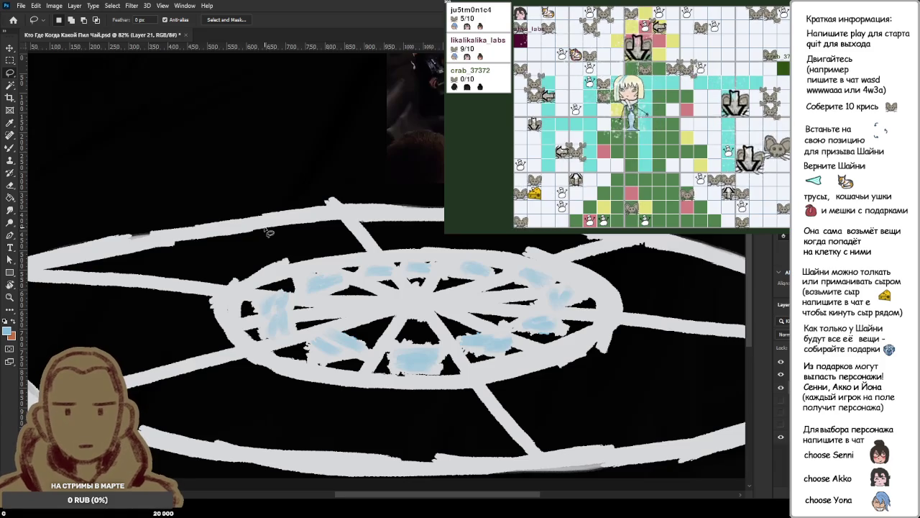
Sample the ring's white-grey and repaint the upper outer ring edge thicker.
key("b")
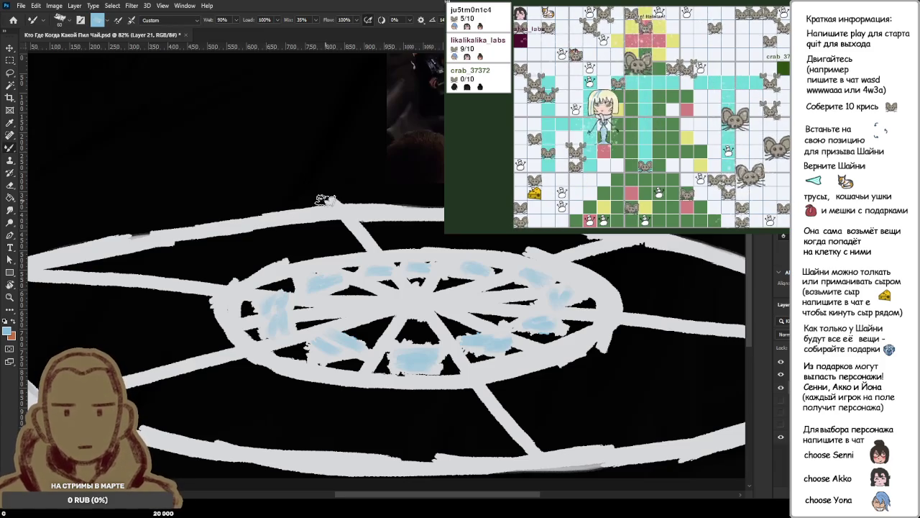
left_click_drag(316, 164, 296, 146)
key("ctrl+z")
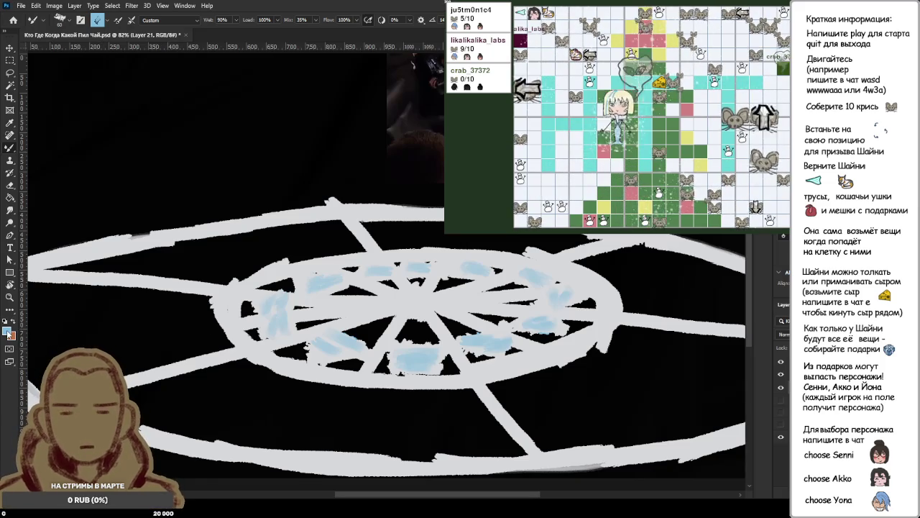
left_click(62, 255, "alt")
left_click_drag(60, 254, 248, 220)
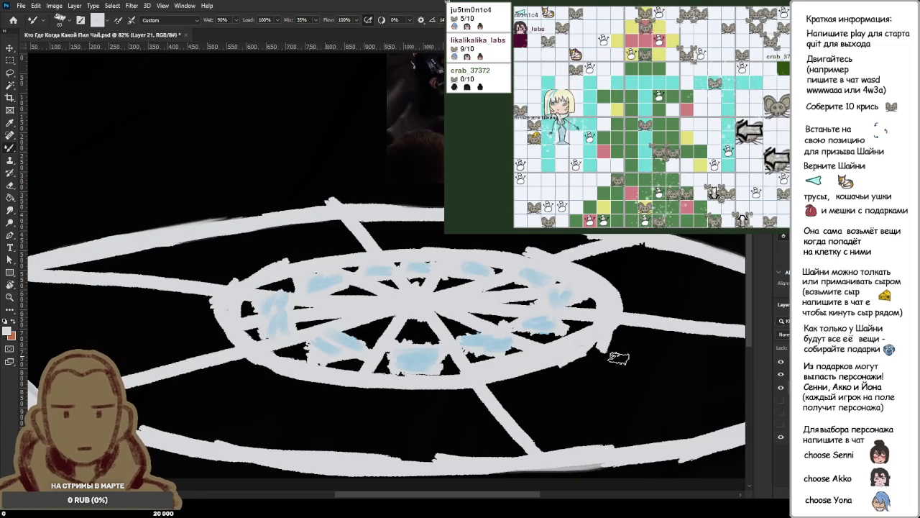
Add a new empty layer, dab a small grey mark near the wheel, and make Layer 20 active.
key("ctrl+shift+alt+n")
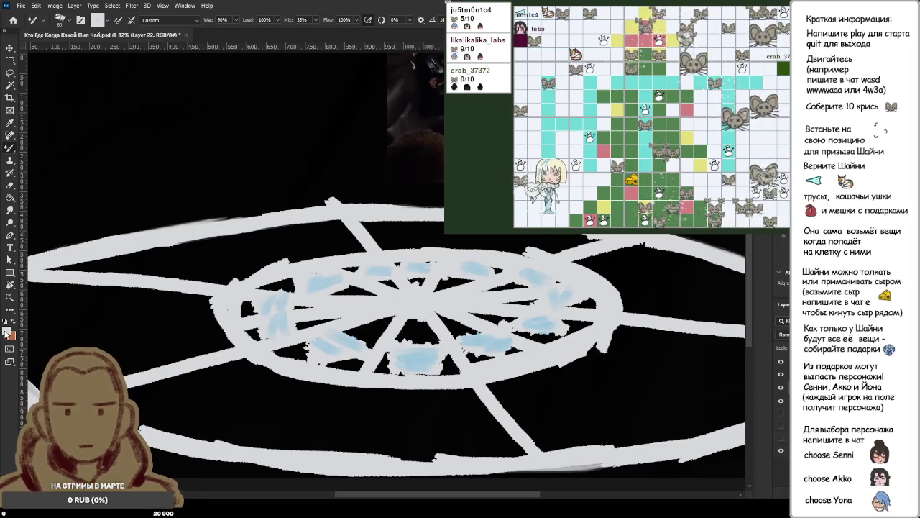
key("i")
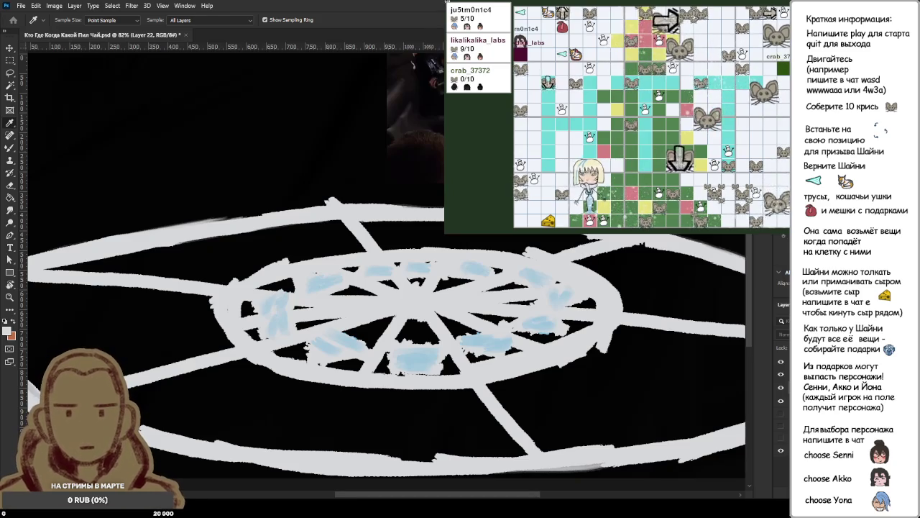
key("b")
left_click_drag(427, 222, 406, 248)
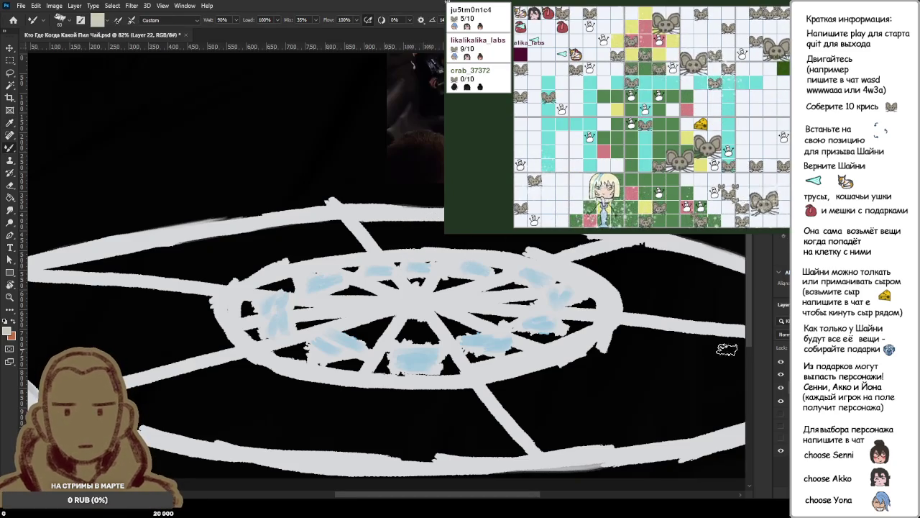
key("alt+bracketleft")
key("alt+bracketleft")
key("l")
mouse_move(288, 170)
left_mouse_down()
mouse_move(770, 238)
mouse_move(272, 173)
left_mouse_up()
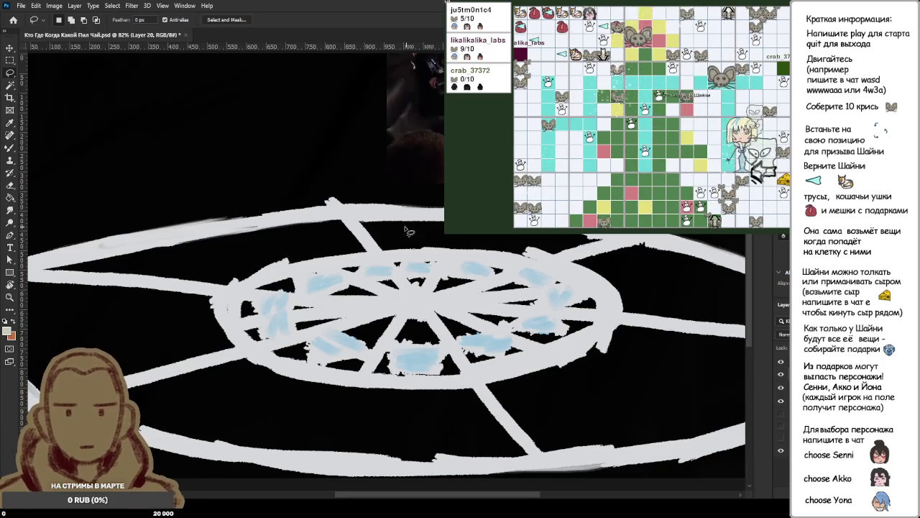
key("b")
Paint a beige figure at the wheel centre with orange-brown shading beside it.
left_click_drag(411, 280, 371, 323)
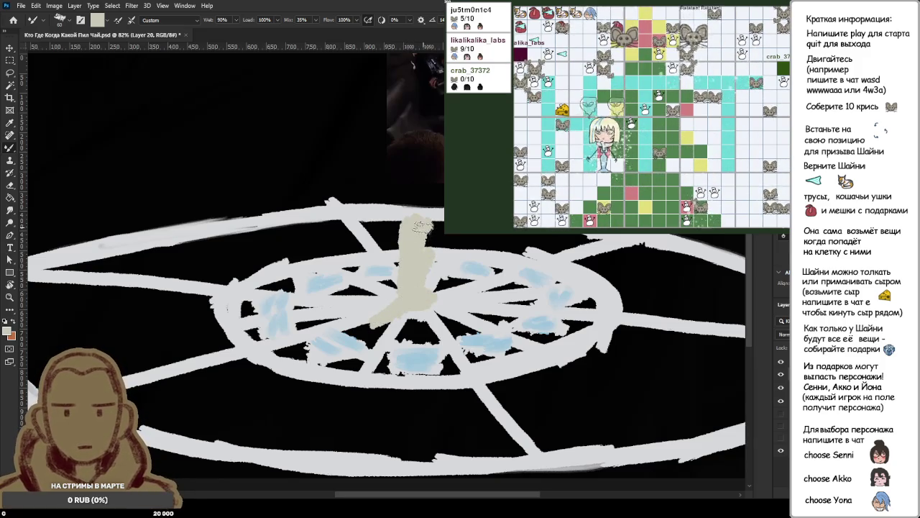
left_click(14, 324)
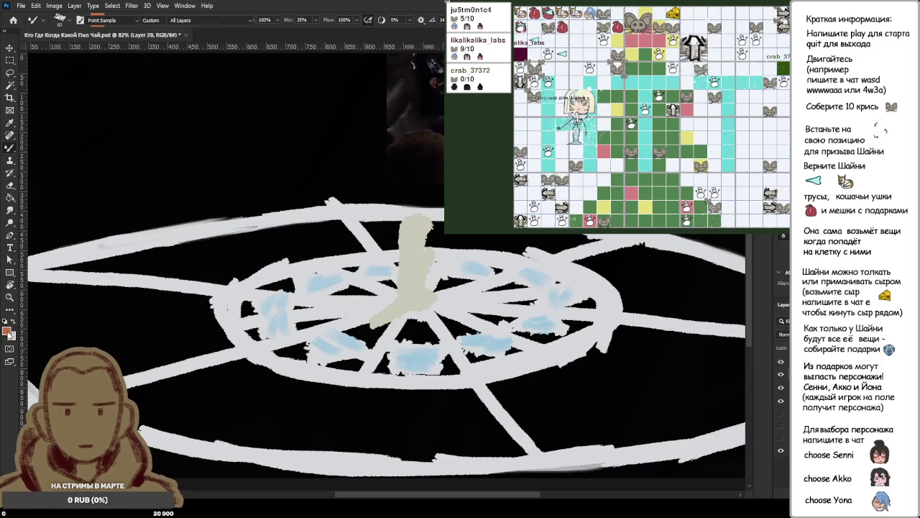
left_click_drag(430, 238, 432, 270)
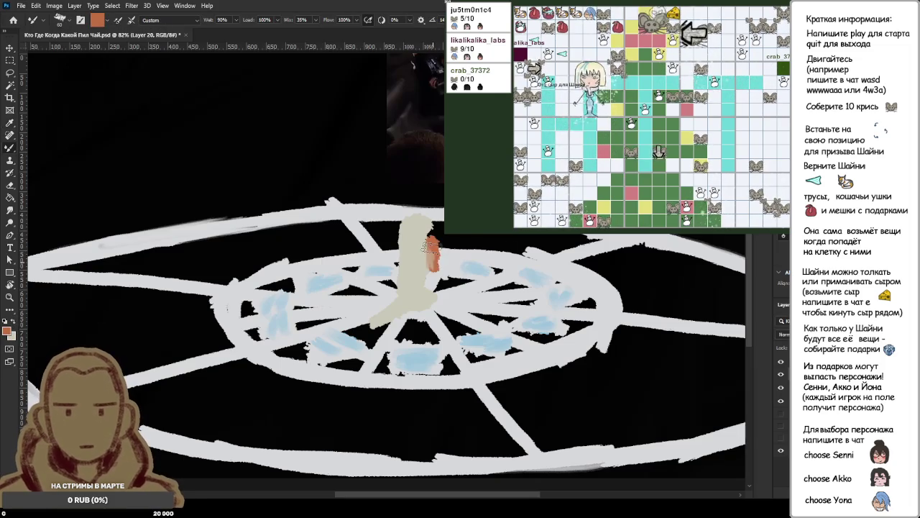
key("x")
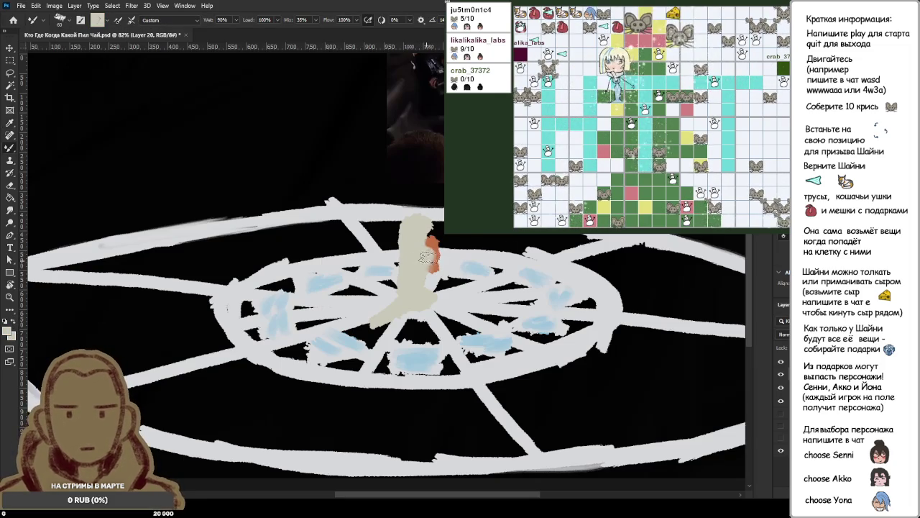
scroll(467, 241, "down", 2)
scroll(467, 241, "down", 1)
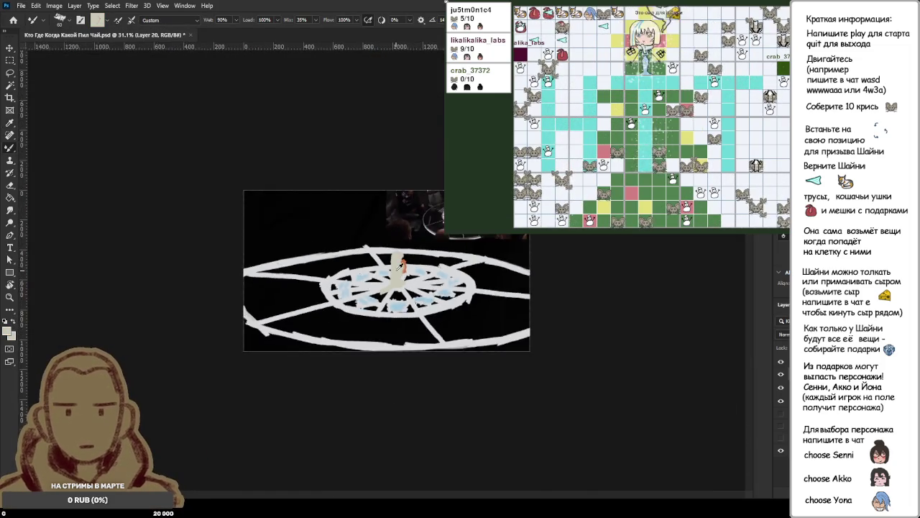
Try a black stroke at the top of the figure and undo it.
scroll(431, 245, "up", 3)
scroll(419, 246, "up", 2)
key("d")
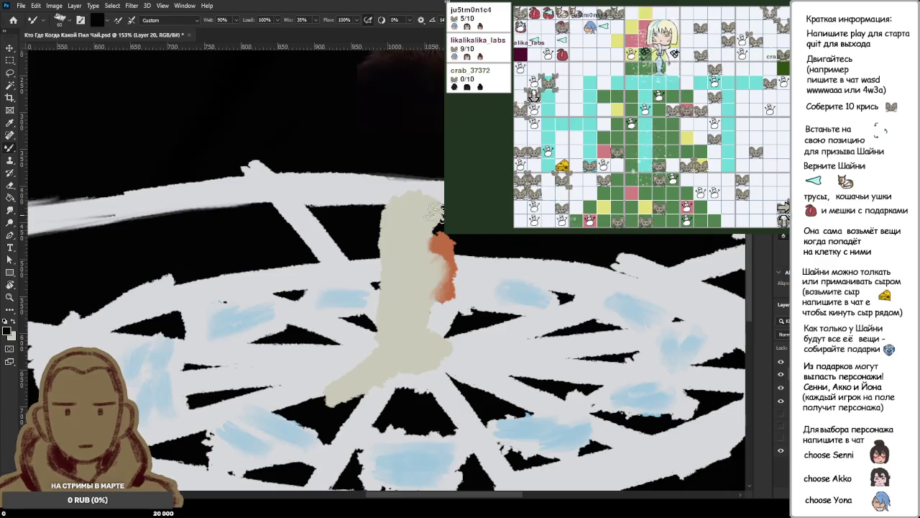
left_click_drag(436, 196, 413, 212)
key("ctrl+z")
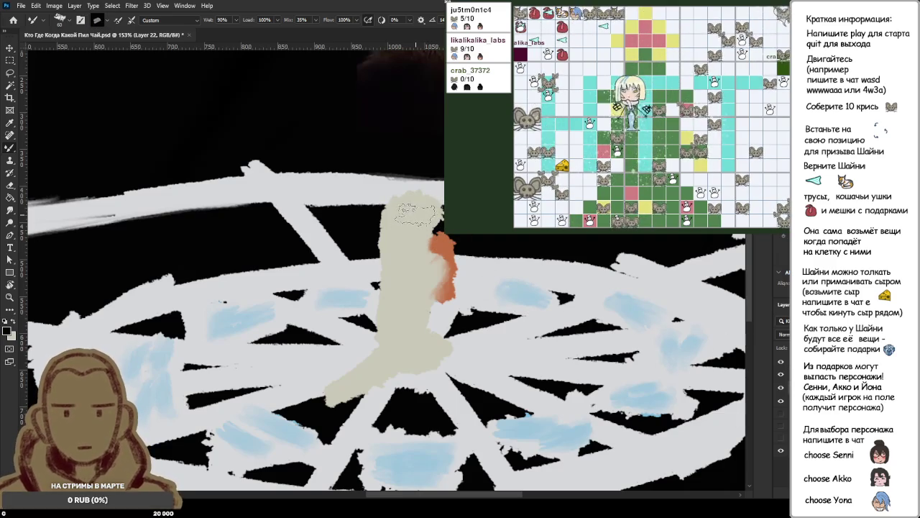
Select Layer 22 and leave the beige figure layer hidden after comparing.
left_click(789, 376)
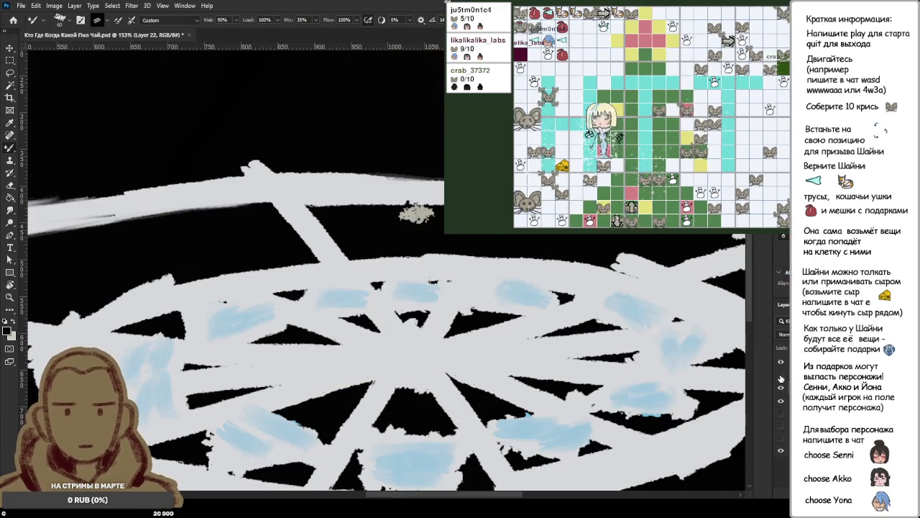
left_click(781, 376)
left_click(781, 375)
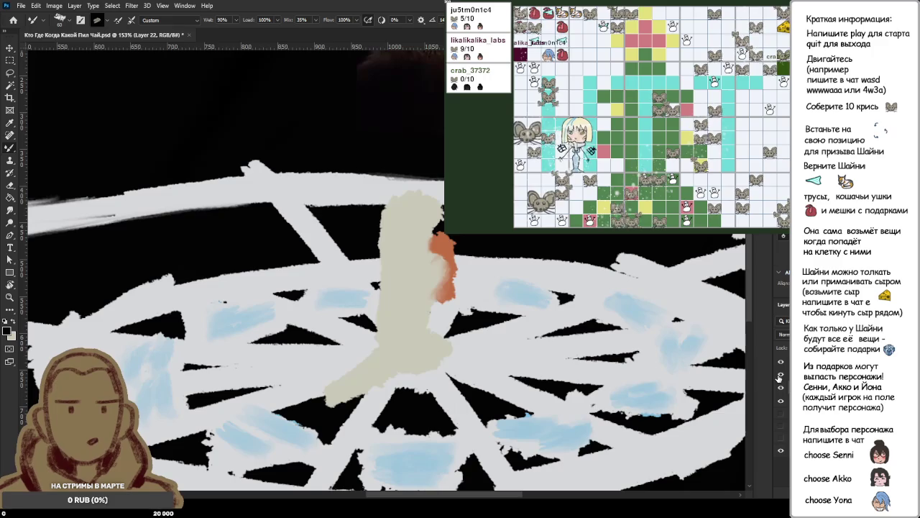
left_click(781, 375)
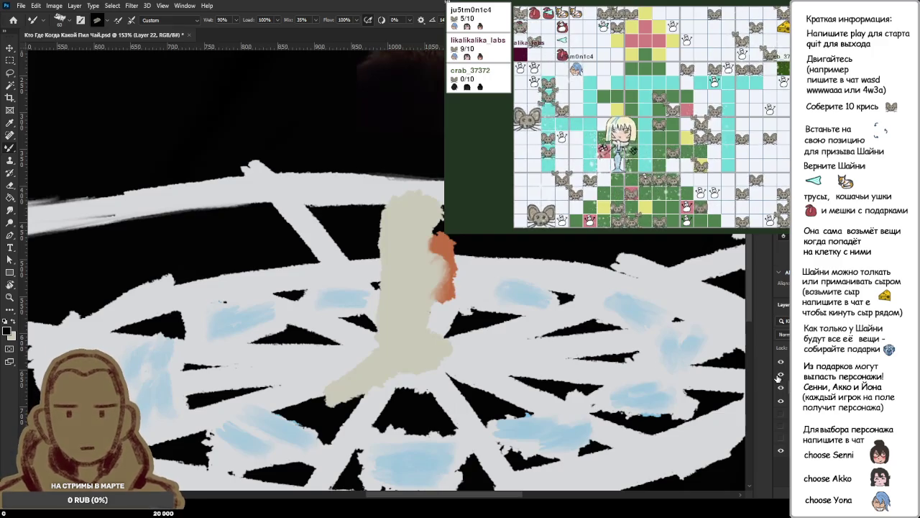
left_click(781, 375)
key("e")
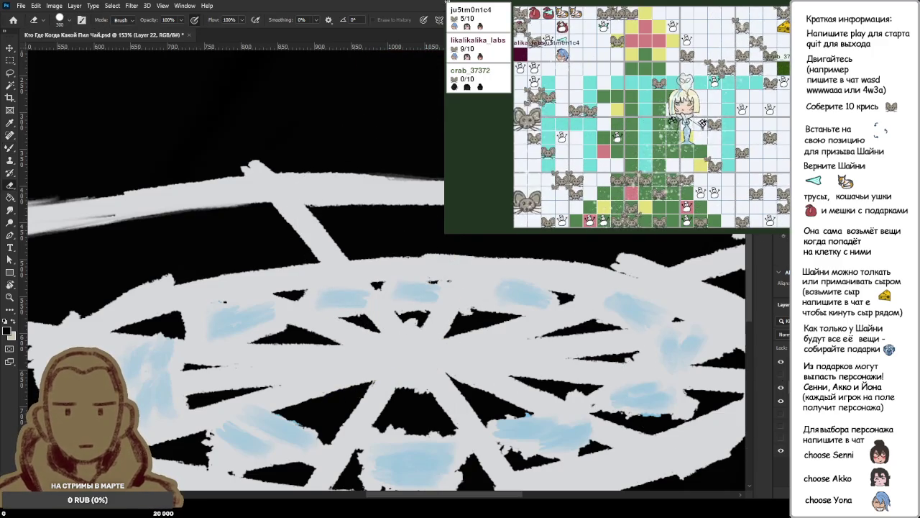
Erase the old beige figure and its orange accent, then return to Layer 22.
left_click(781, 375)
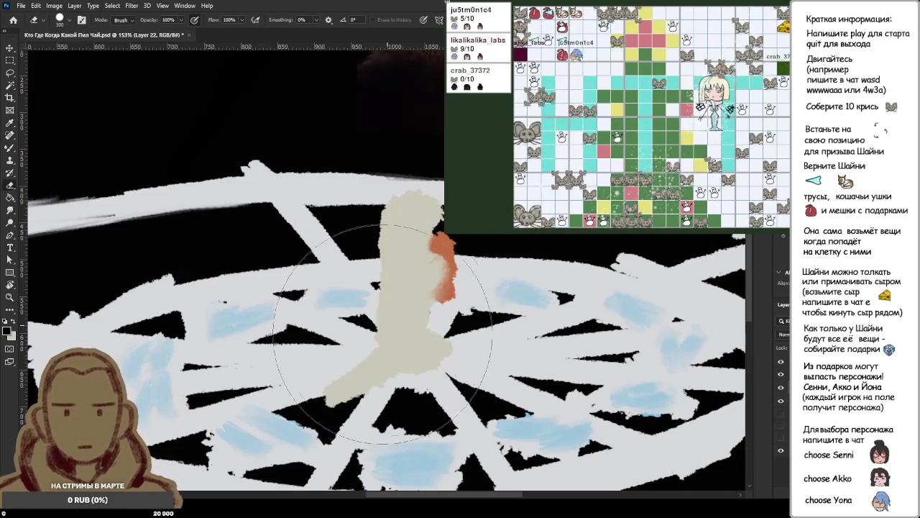
left_click_drag(413, 223, 402, 305)
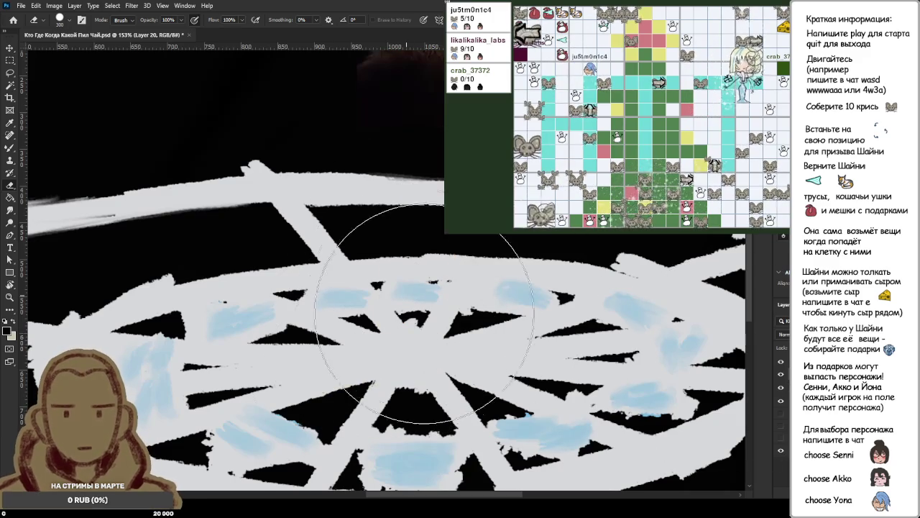
left_click(820, 362)
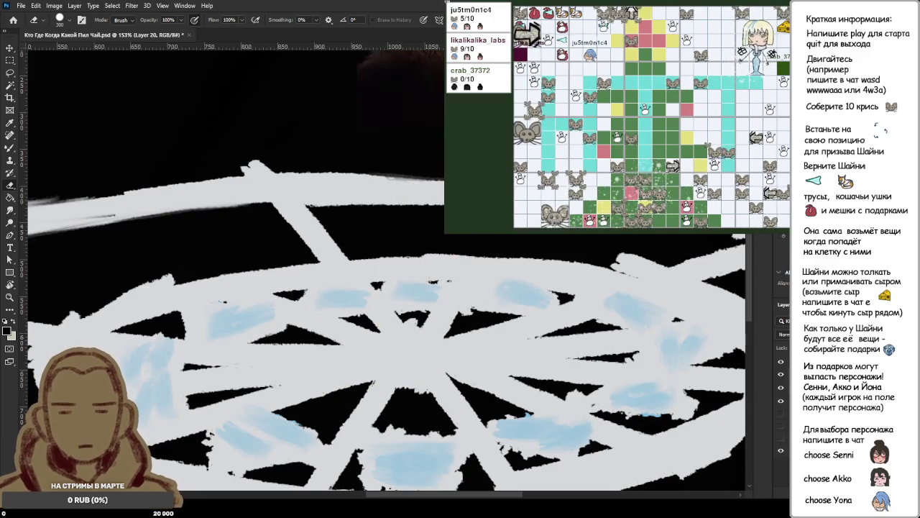
key("b")
left_click_drag(420, 327, 407, 356)
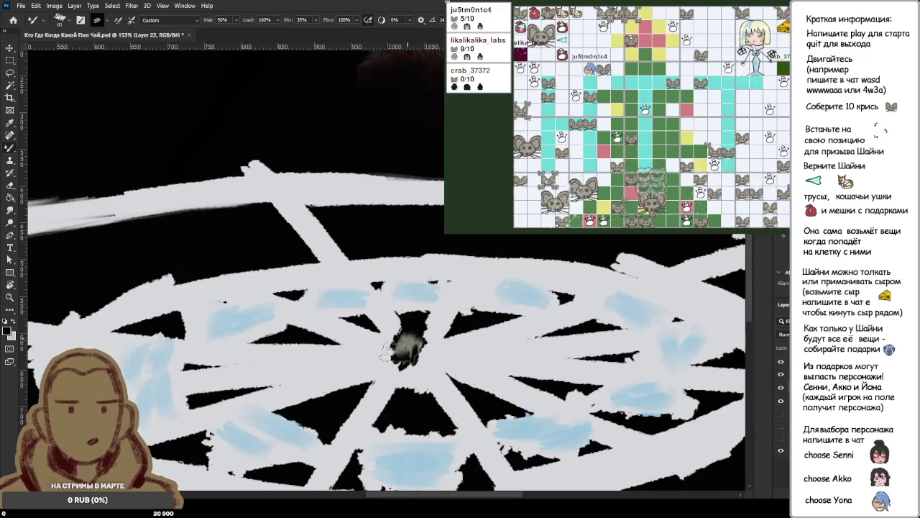
key("ctrl+z")
Paint a tall light-beige column in the wheel centre.
left_click(30, 334, "alt")
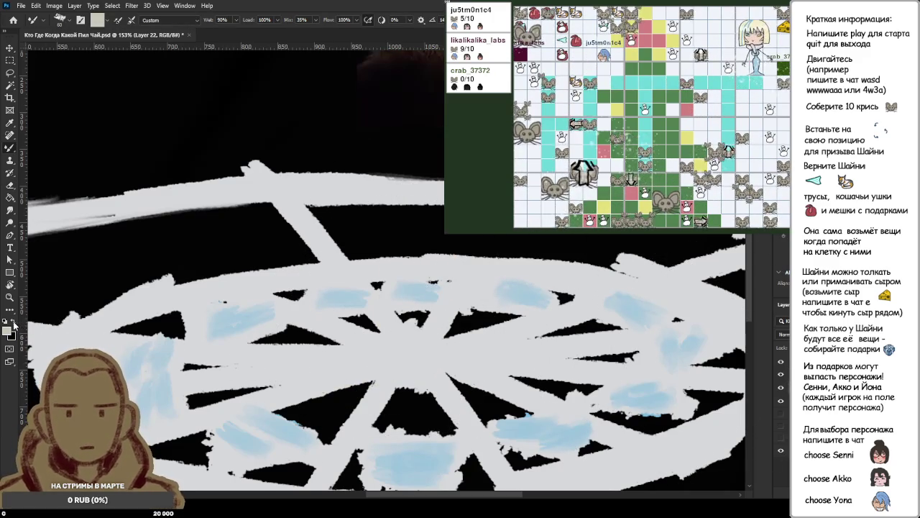
left_click_drag(413, 338, 327, 399)
mouse_move(377, 284)
left_mouse_down()
mouse_move(397, 353)
mouse_move(404, 320)
left_mouse_up()
left_click_drag(417, 363, 415, 338)
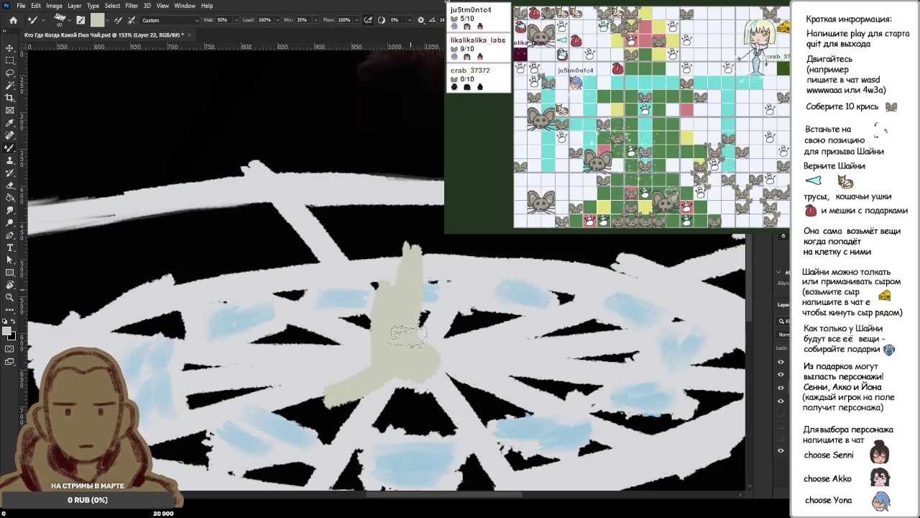
left_click_drag(409, 284, 402, 227)
mouse_move(401, 305)
left_mouse_down()
mouse_move(392, 234)
mouse_move(410, 212)
mouse_move(417, 284)
left_mouse_up()
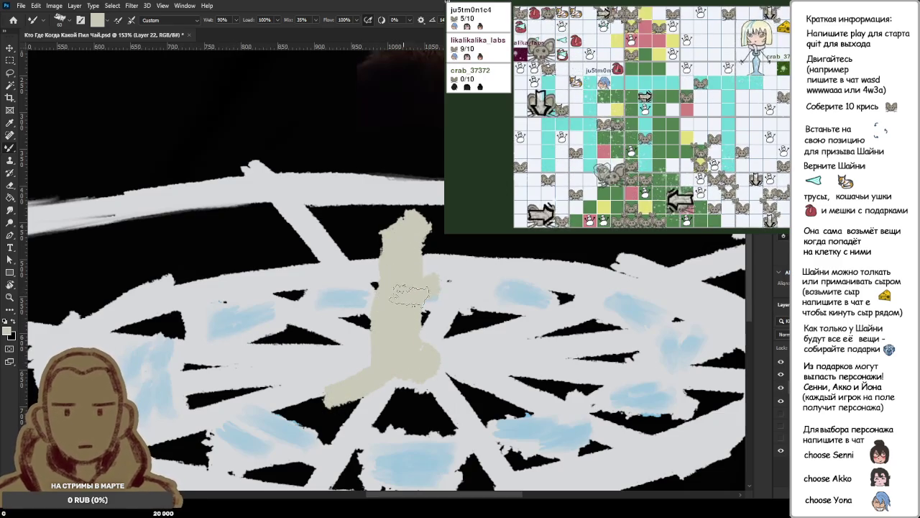
Sample colours and stroke pinkish-orange shading down the column's right side.
key("i")
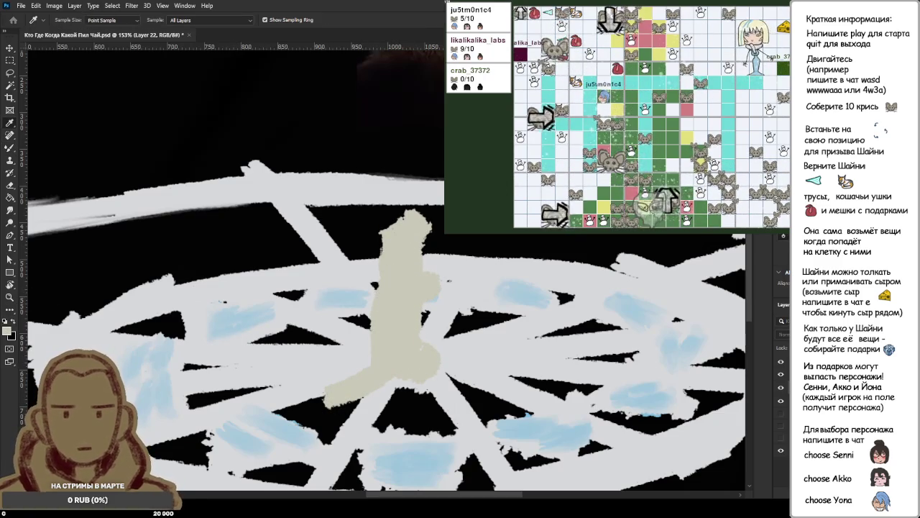
key("b")
mouse_move(435, 263)
left_mouse_down()
mouse_move(431, 287)
mouse_move(450, 309)
mouse_move(424, 284)
left_mouse_up()
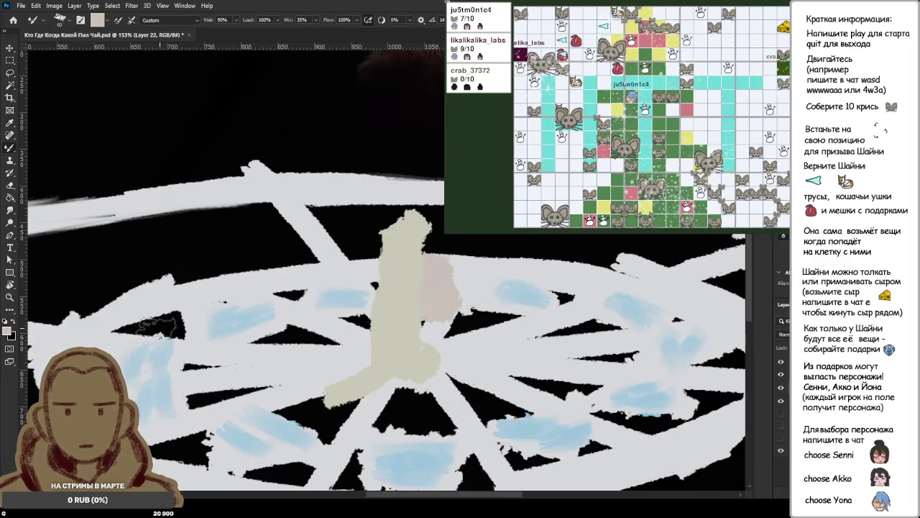
key("i")
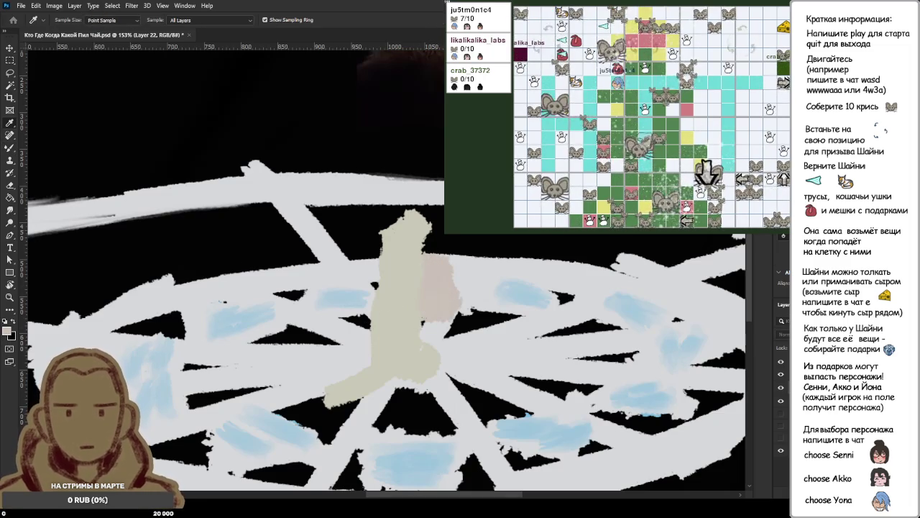
key("b")
mouse_move(428, 251)
left_mouse_down()
mouse_move(438, 316)
mouse_move(430, 314)
mouse_move(438, 259)
mouse_move(453, 323)
left_mouse_up()
Widen the orange shading on the figure's right side and blend in sampled beige highlights.
left_click_drag(431, 287, 425, 316)
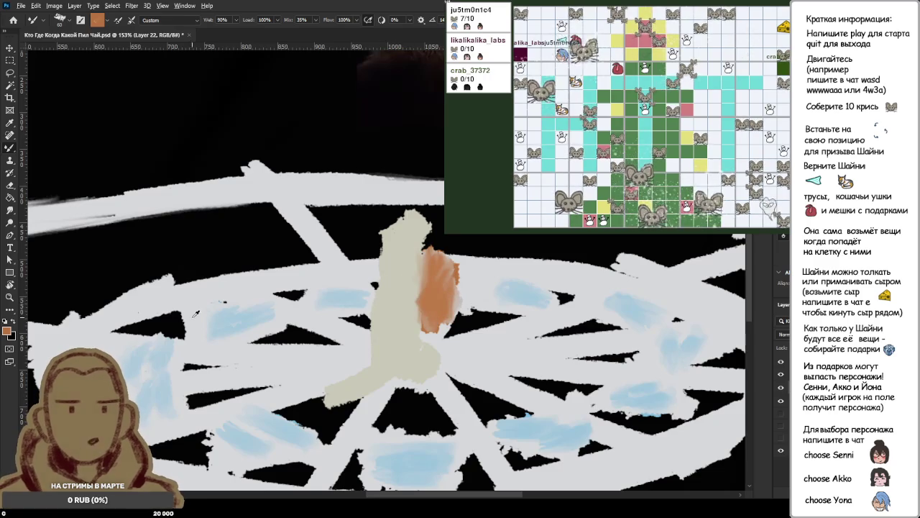
left_click(399, 302, "alt")
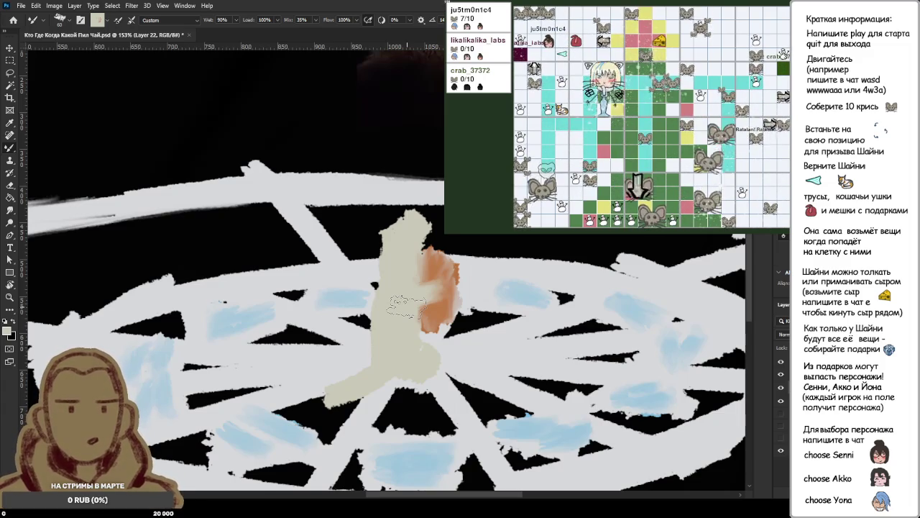
left_click(416, 294, "alt")
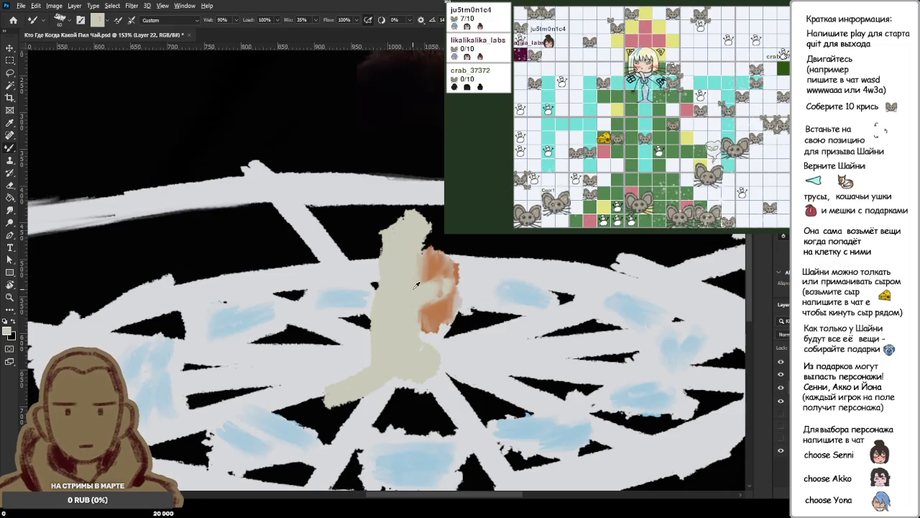
key("ctrl+minus")
key("ctrl+minus")
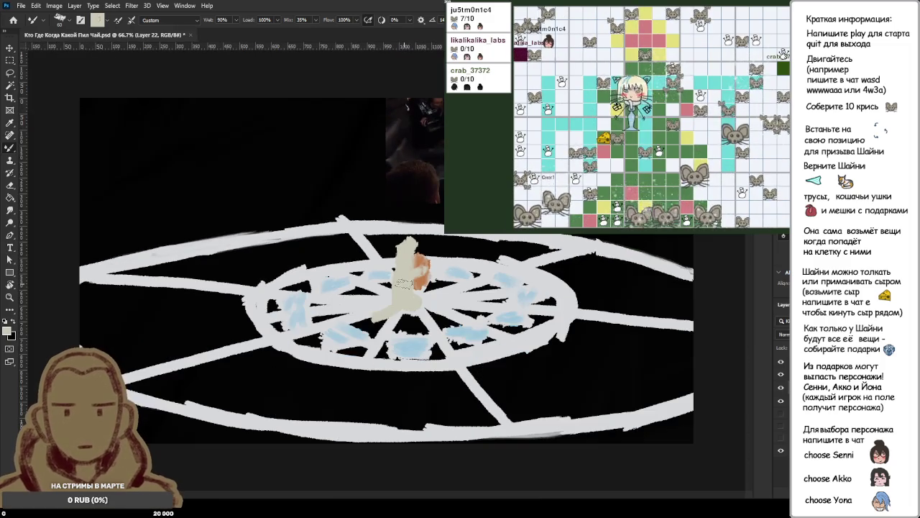
scroll(418, 287, "up", 2)
scroll(418, 287, "up", 1)
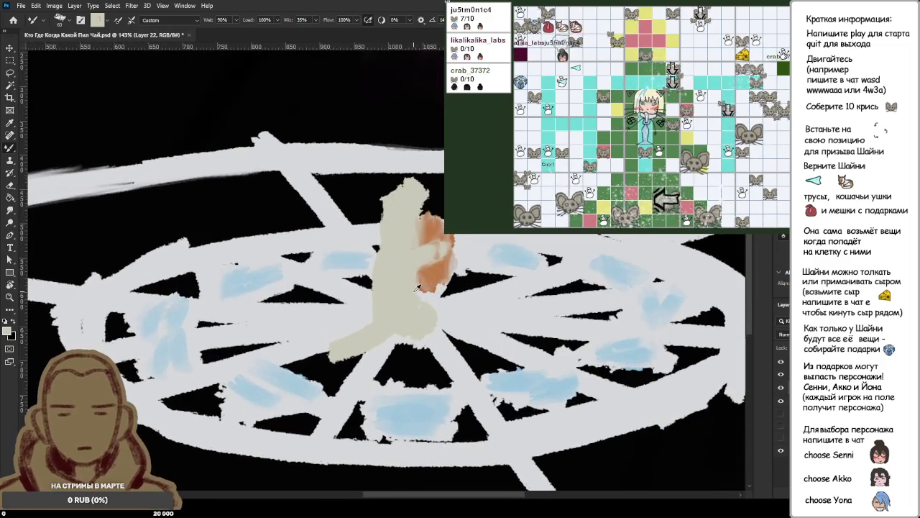
scroll(418, 287, "down", 2)
scroll(417, 287, "down", 1)
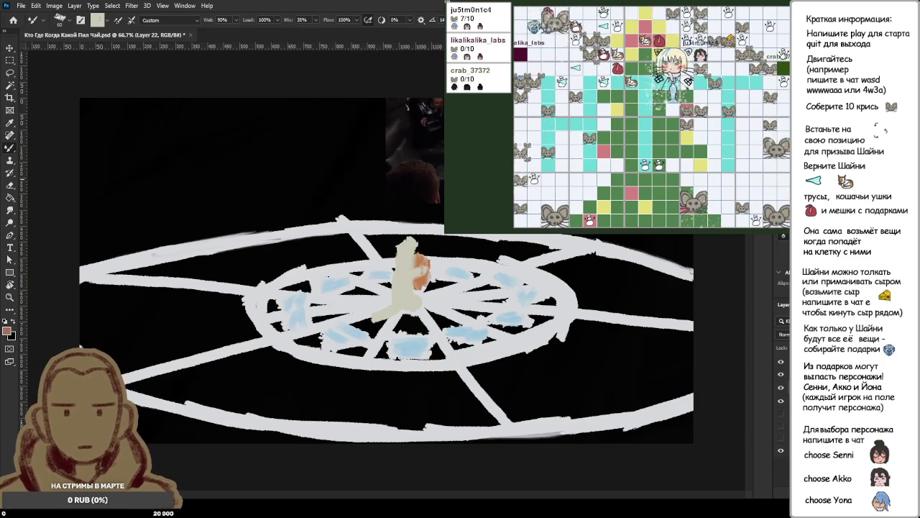
mouse_move(601, 386)
left_mouse_down()
mouse_move(626, 406)
mouse_move(547, 355)
mouse_move(613, 407)
left_mouse_up()
left_click_drag(541, 334, 539, 319)
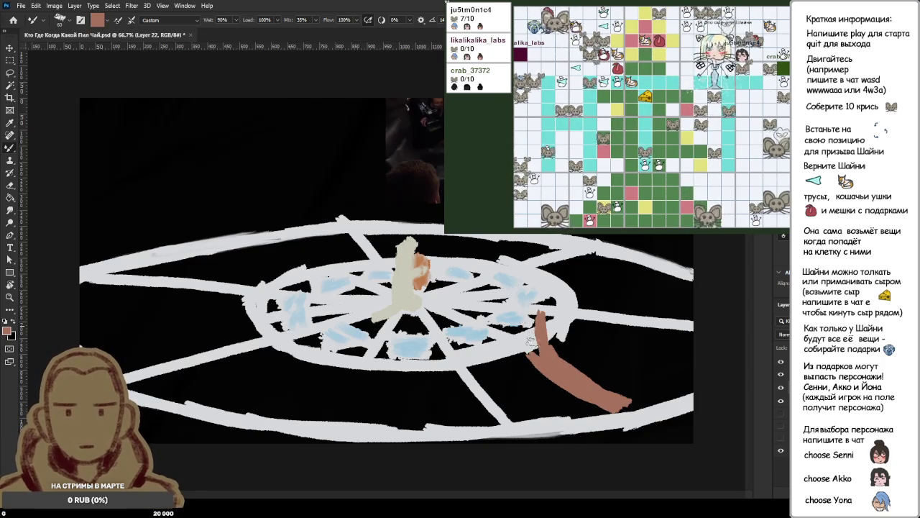
key("ctrl+z")
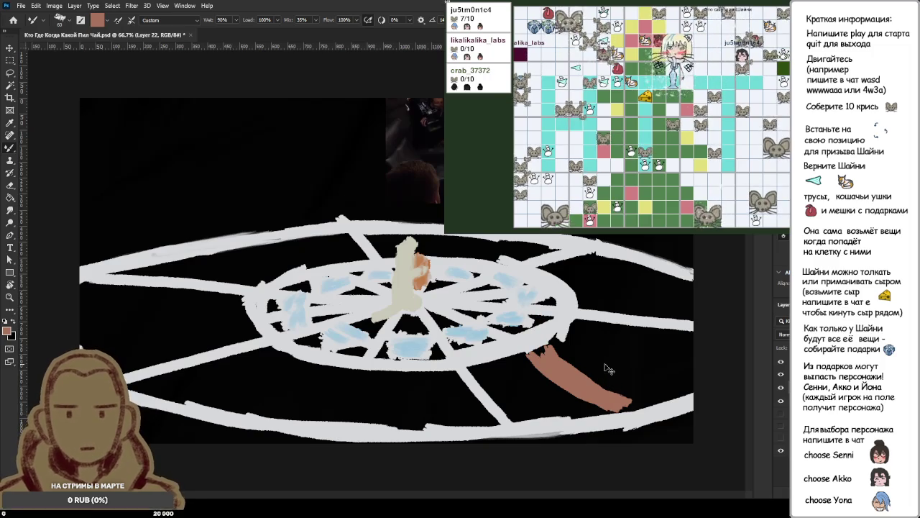
key("ctrl+z")
key("ctrl+z")
key("ctrl+z")
key("ctrl+z")
key("ctrl+z")
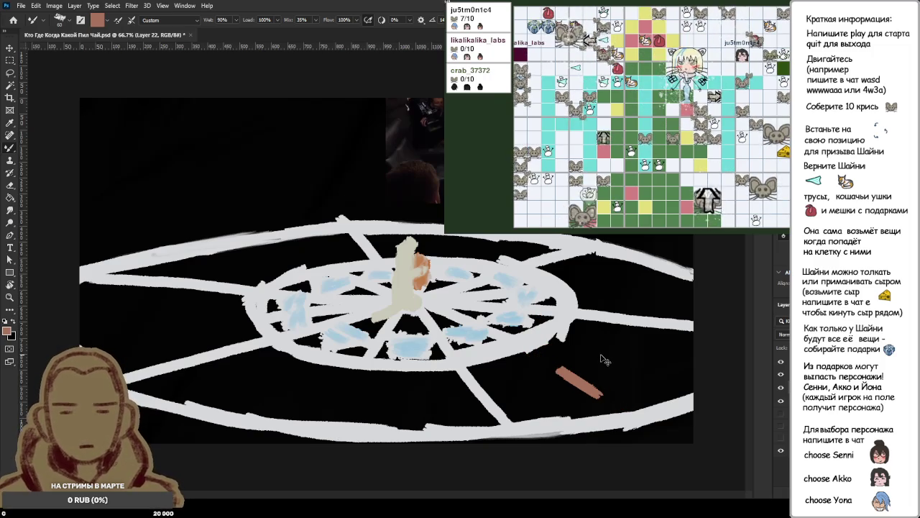
key("ctrl+z")
scroll(540, 223, "up", 2)
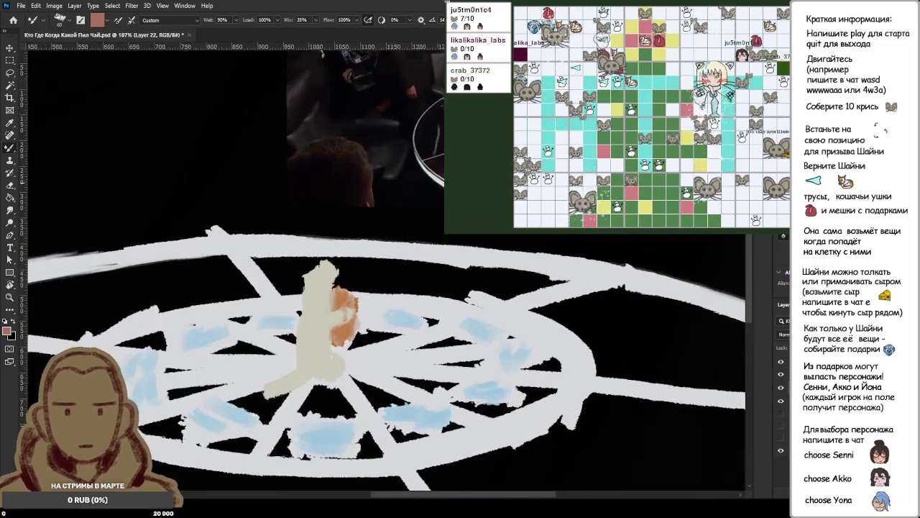
scroll(589, 209, "up", 2)
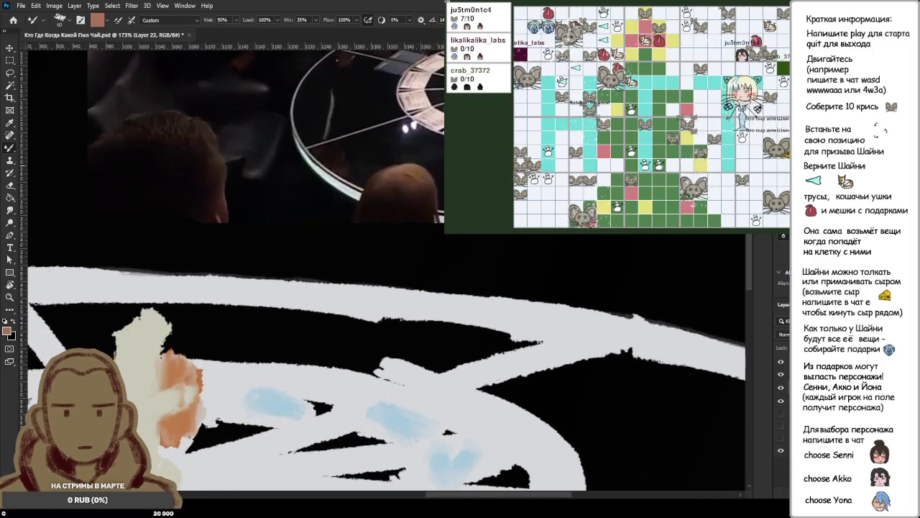
scroll(388, 359, "down", 4)
scroll(388, 359, "down", 1)
scroll(388, 359, "up", 1)
scroll(388, 360, "up", 3)
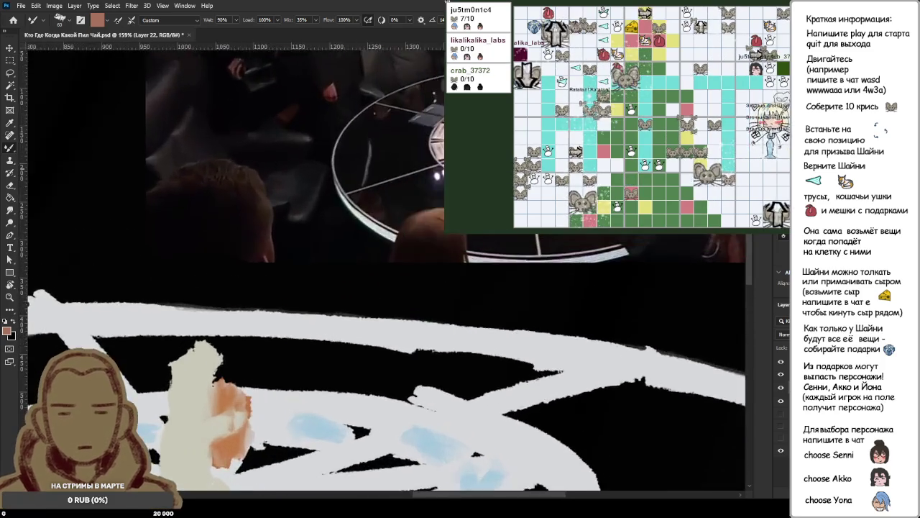
scroll(619, 201, "up", 2)
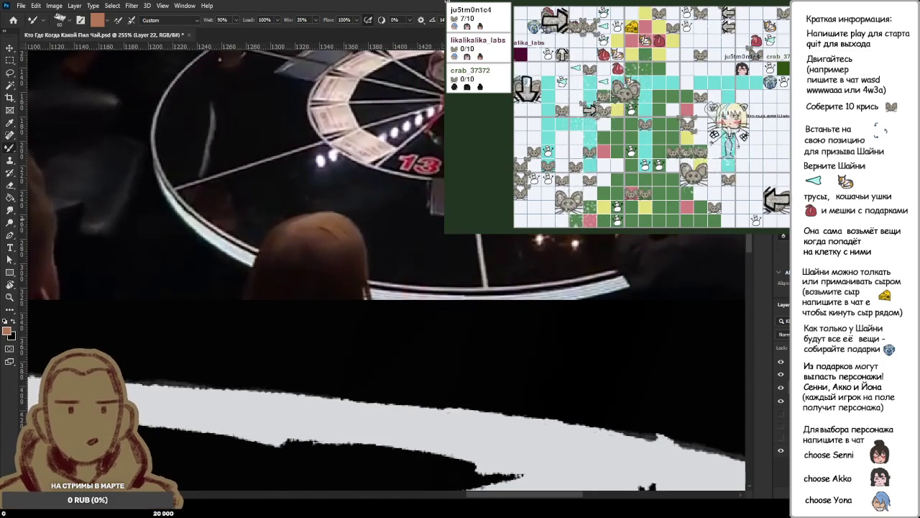
scroll(667, 288, "down", 6)
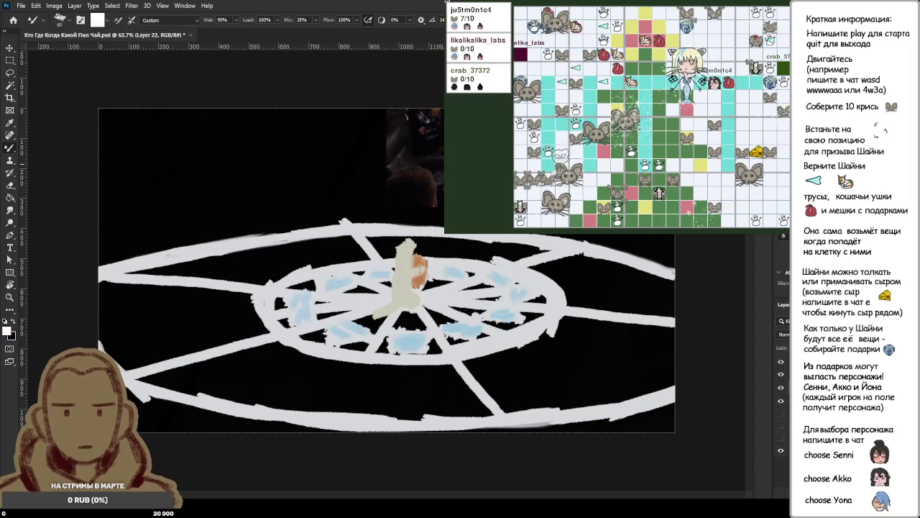
key("x")
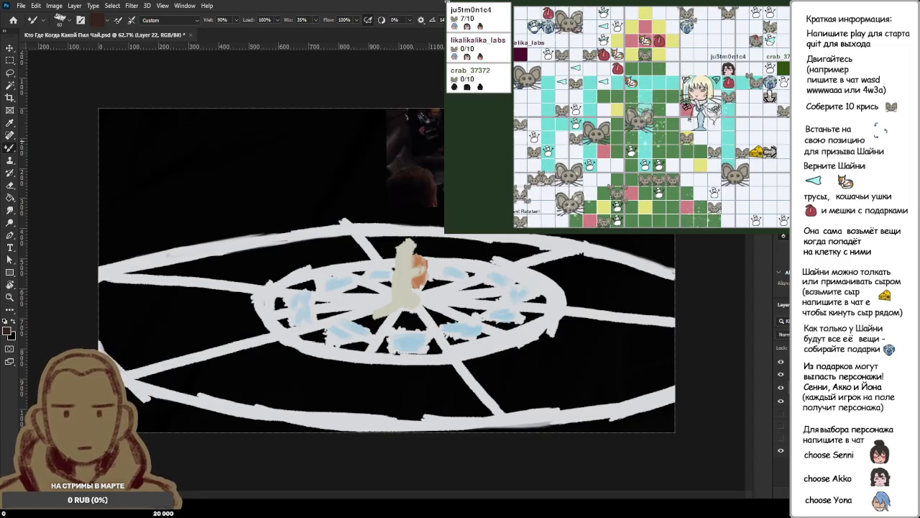
Pick an orange-tan colour, undo all brown test strokes at lower right, then set black.
left_click(421, 272, "alt")
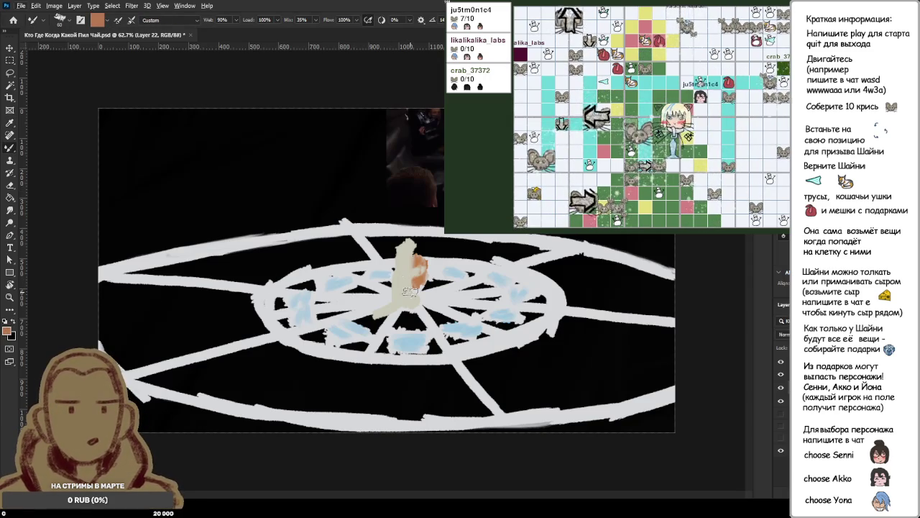
left_click_drag(550, 349, 618, 399)
key("ctrl+z")
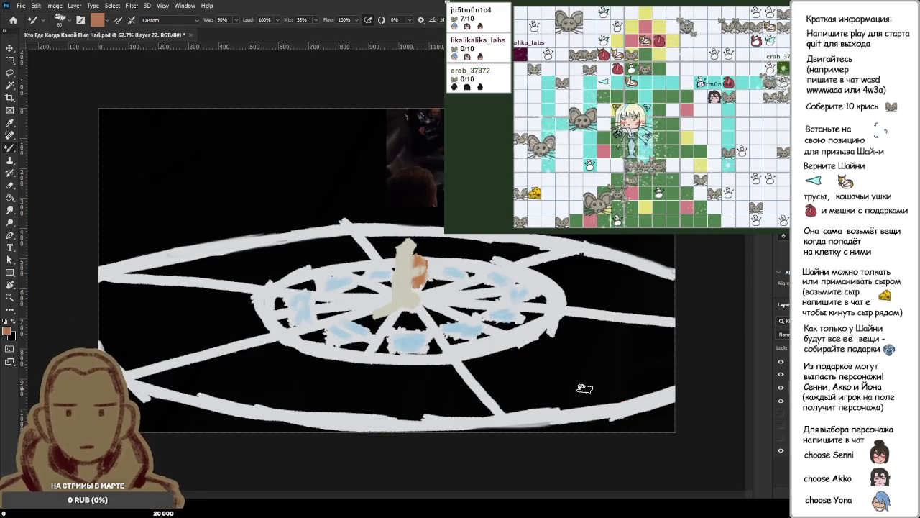
mouse_move(566, 379)
left_mouse_down()
mouse_move(608, 388)
mouse_move(597, 363)
mouse_move(611, 270)
mouse_move(602, 385)
mouse_move(606, 361)
left_mouse_up()
key("ctrl+z")
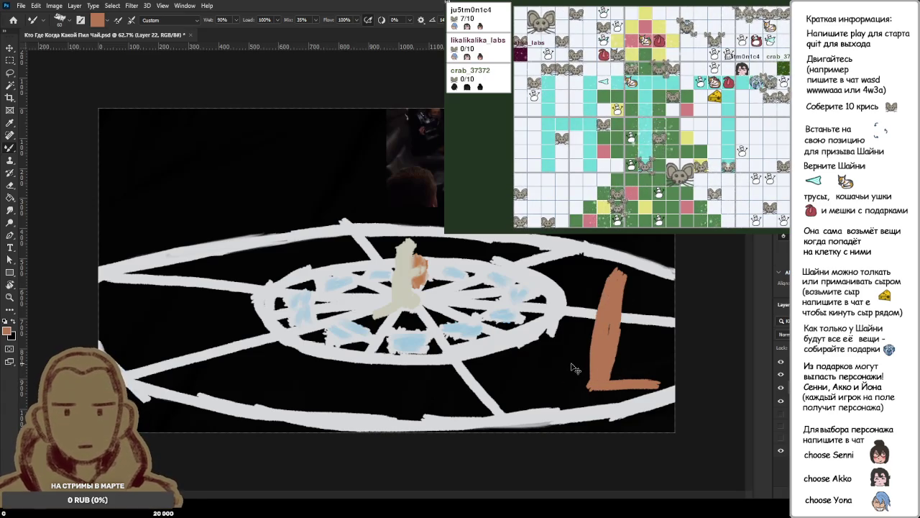
key("ctrl+z")
key("ctrl+z")
key("ctrl+z")
key("ctrl+z")
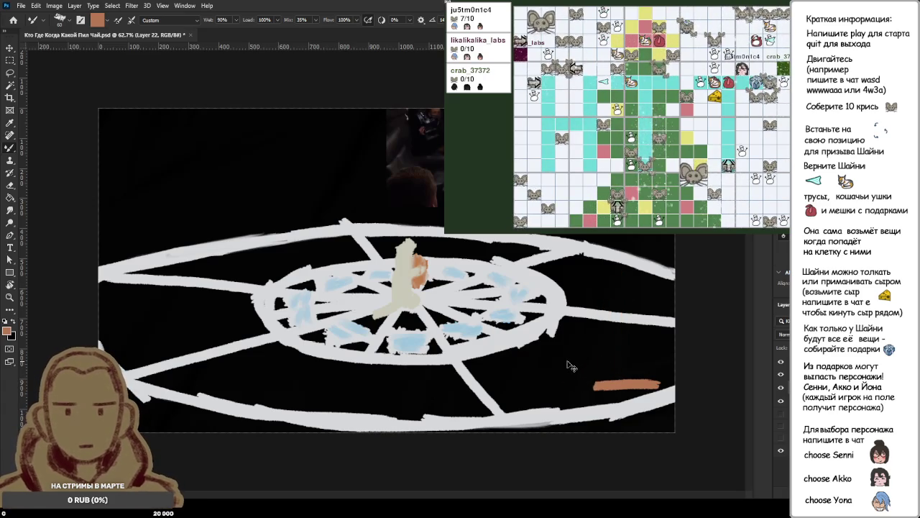
key("ctrl+z")
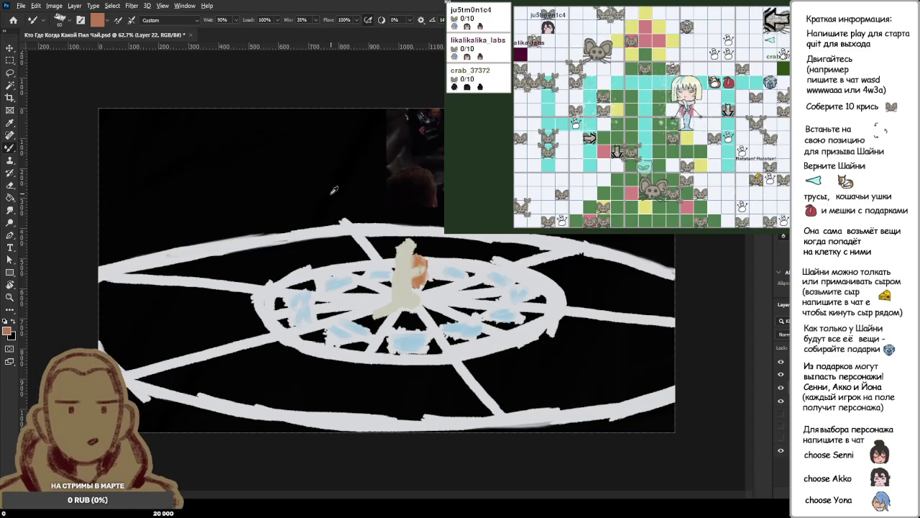
left_click(424, 122, "alt")
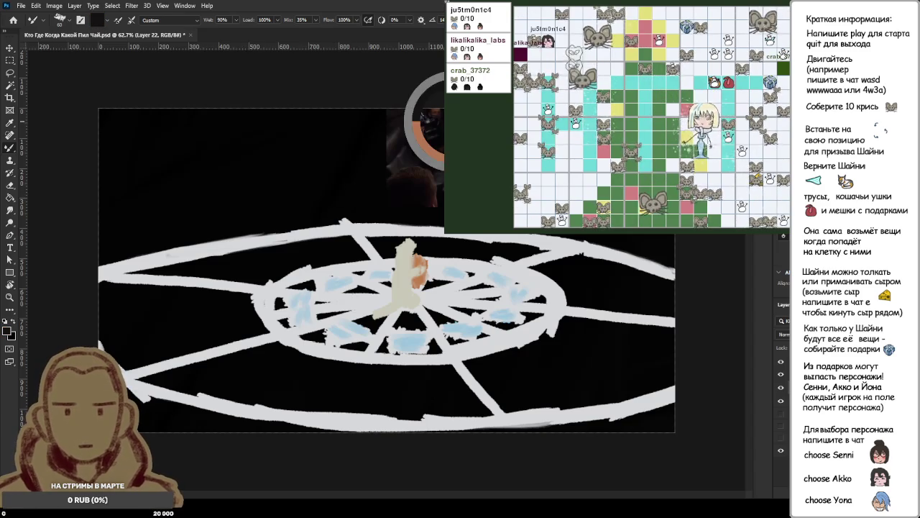
Paint two faint dark figures in the upper left above the wheel with the Mixer Brush.
mouse_move(179, 143)
left_mouse_down()
mouse_move(209, 222)
mouse_move(230, 223)
left_mouse_up()
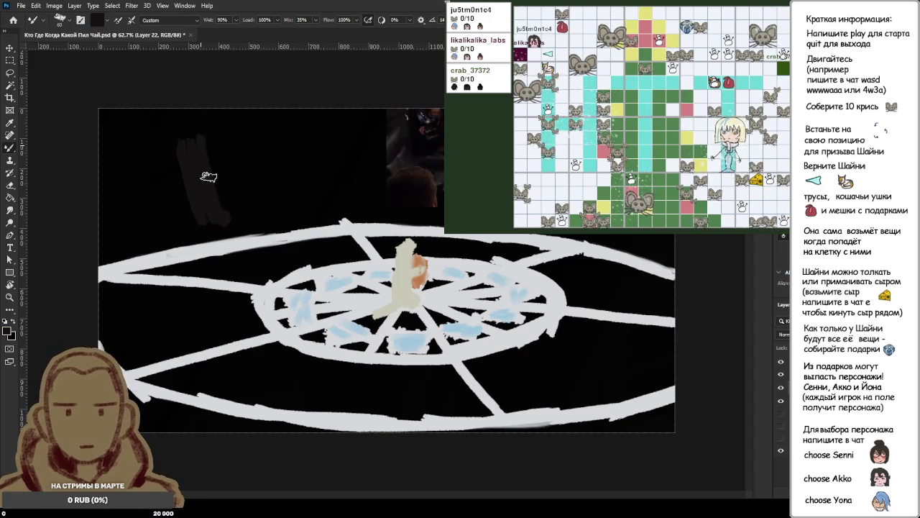
left_click_drag(190, 146, 207, 210)
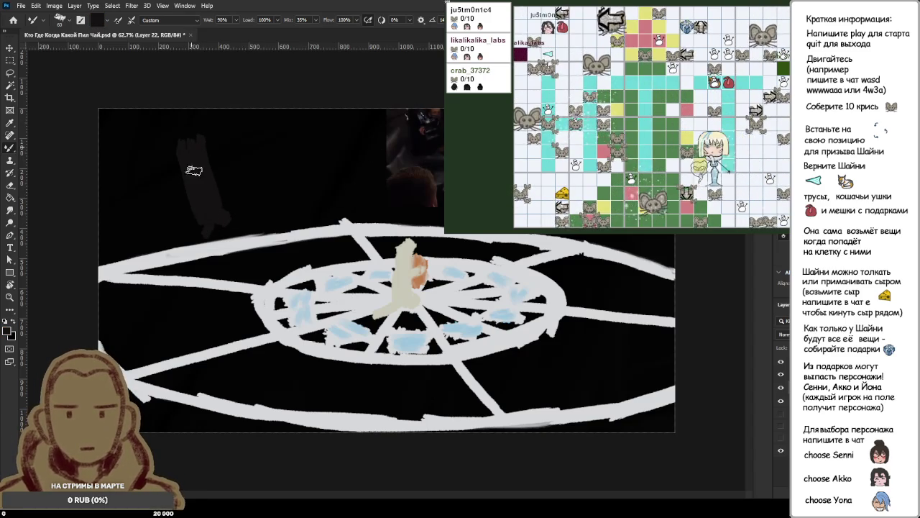
left_click_drag(202, 144, 208, 145)
mouse_move(263, 132)
left_mouse_down()
mouse_move(277, 128)
mouse_move(279, 200)
left_mouse_up()
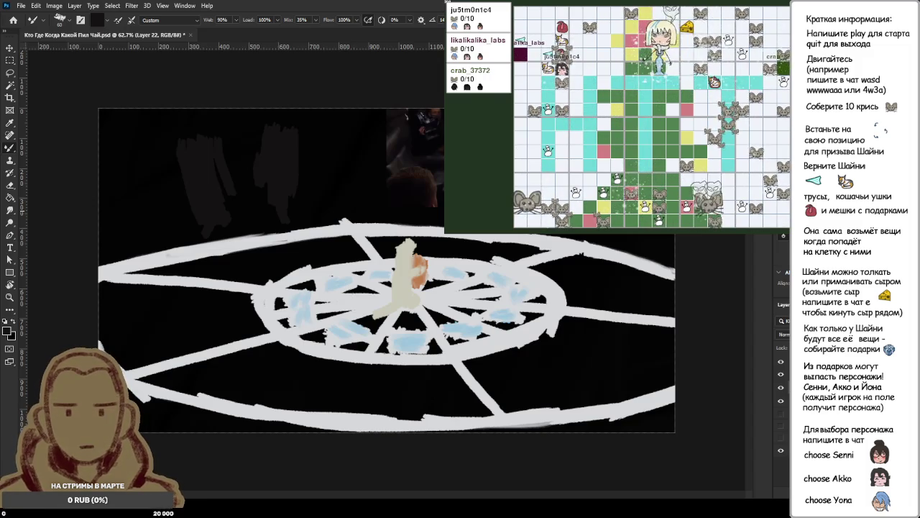
key("i")
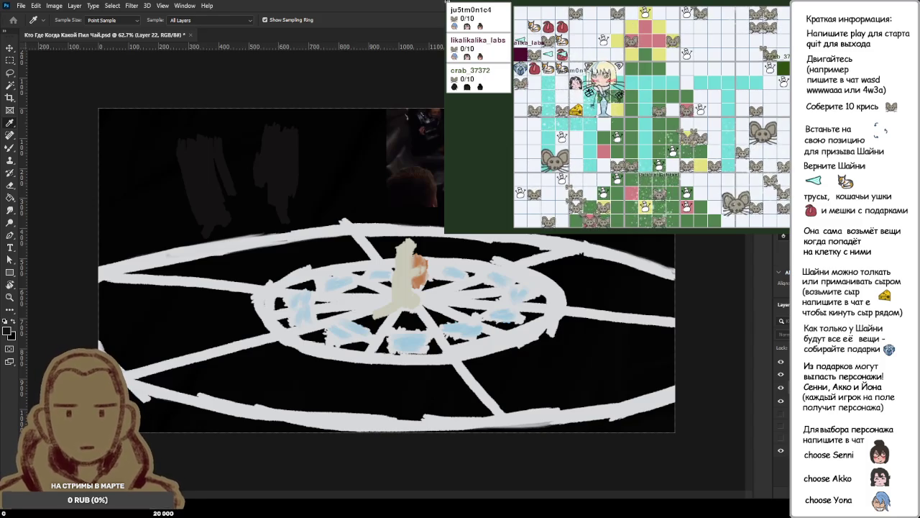
Darken the left and right background figures with bluish Mixer Brush strokes.
key("b")
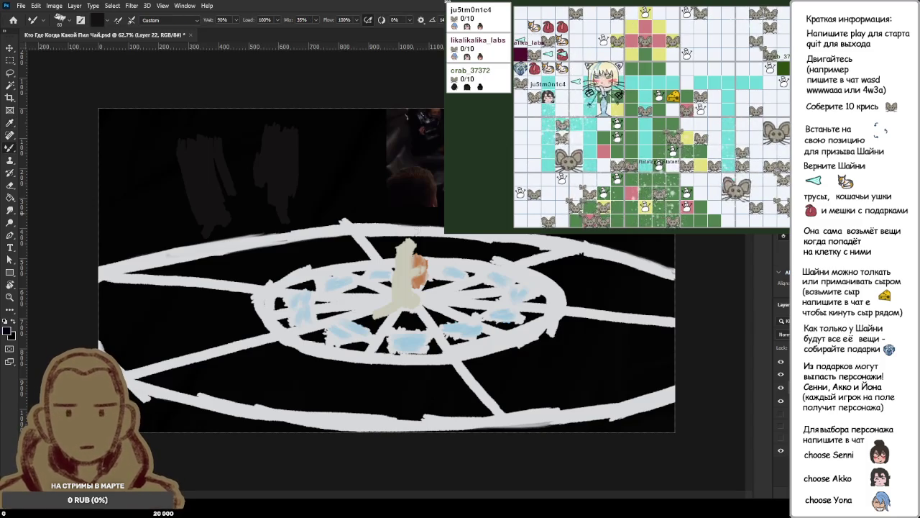
mouse_move(186, 150)
left_mouse_down()
mouse_move(199, 220)
mouse_move(204, 142)
mouse_move(216, 144)
mouse_move(237, 191)
mouse_move(210, 222)
mouse_move(199, 206)
mouse_move(258, 200)
mouse_move(261, 208)
left_mouse_up()
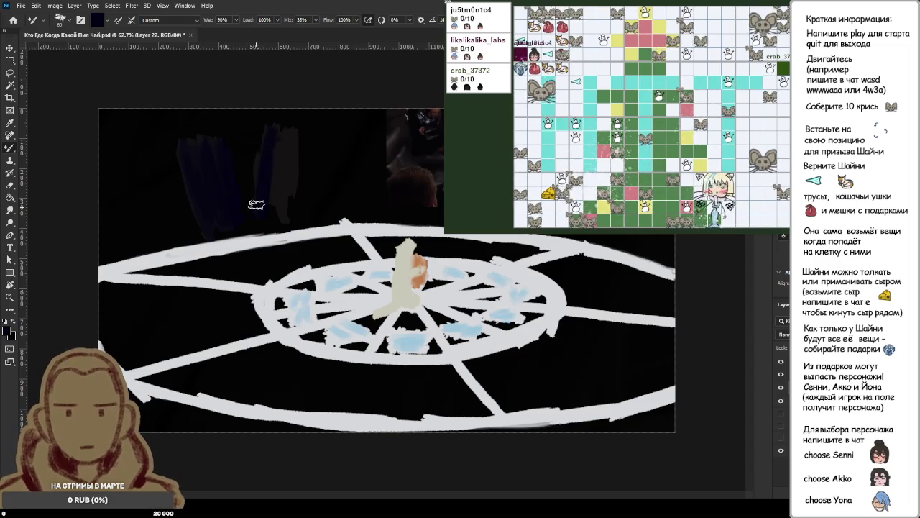
mouse_move(263, 148)
left_mouse_down()
mouse_move(277, 128)
mouse_move(299, 138)
mouse_move(282, 216)
left_mouse_up()
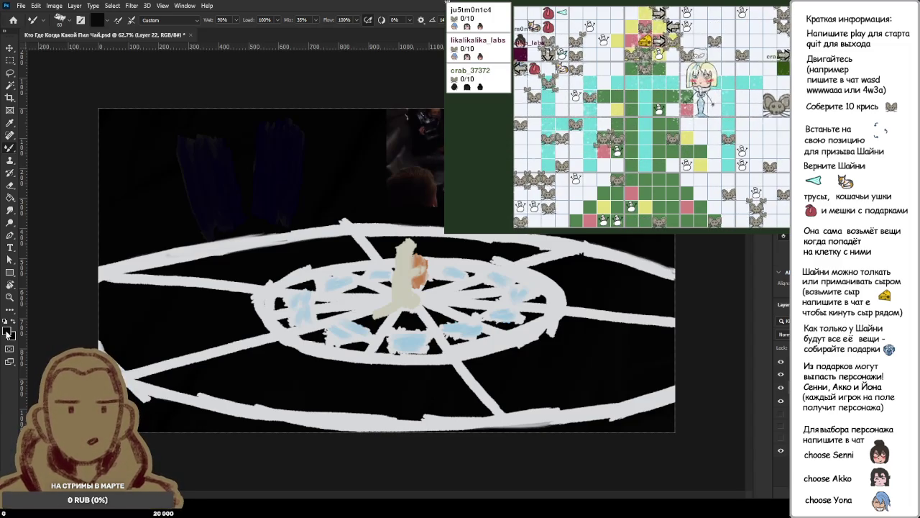
Sample a colour from the canvas, then reset the paint colour to default black.
key("i")
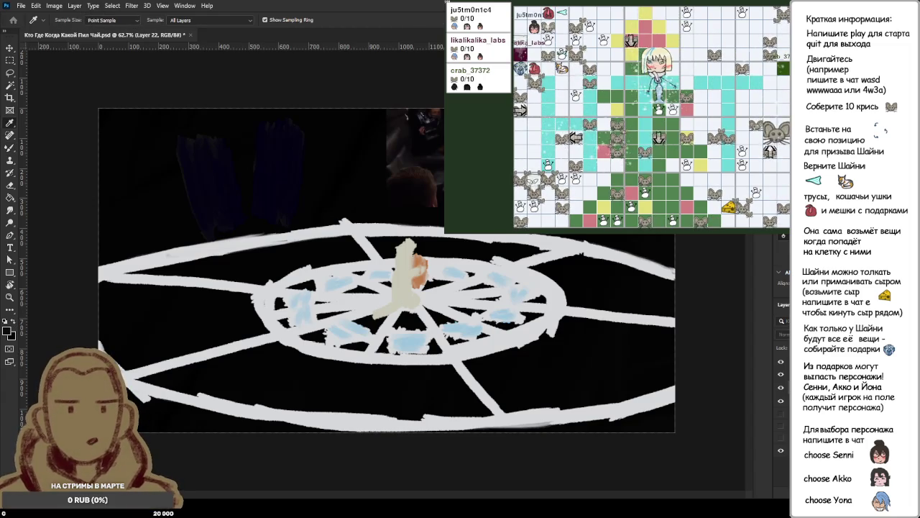
key("b")
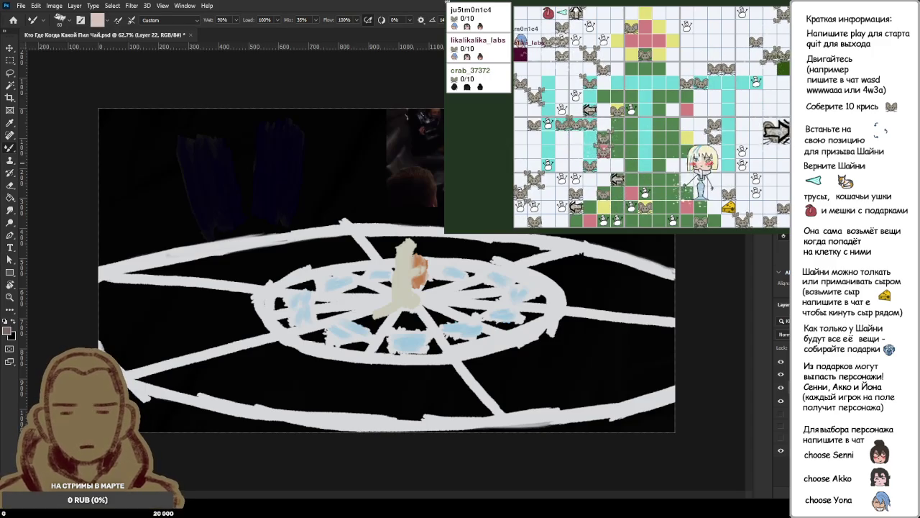
key("d")
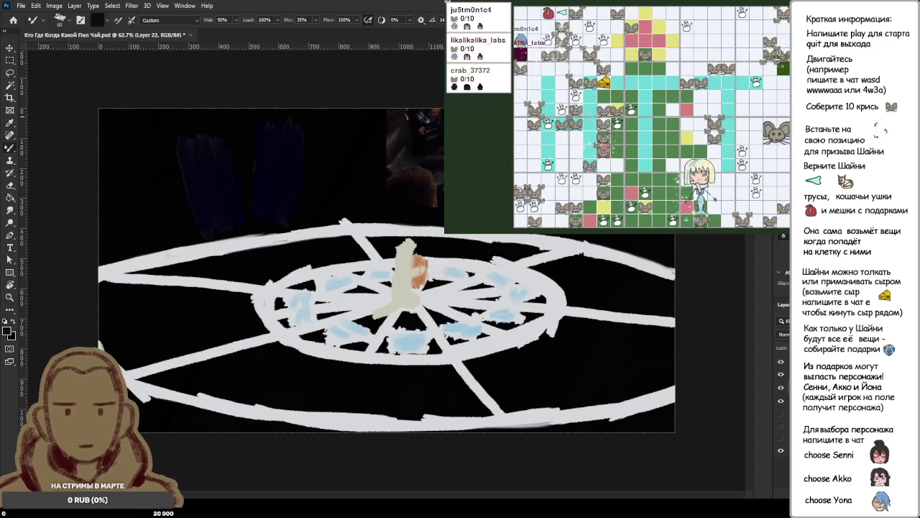